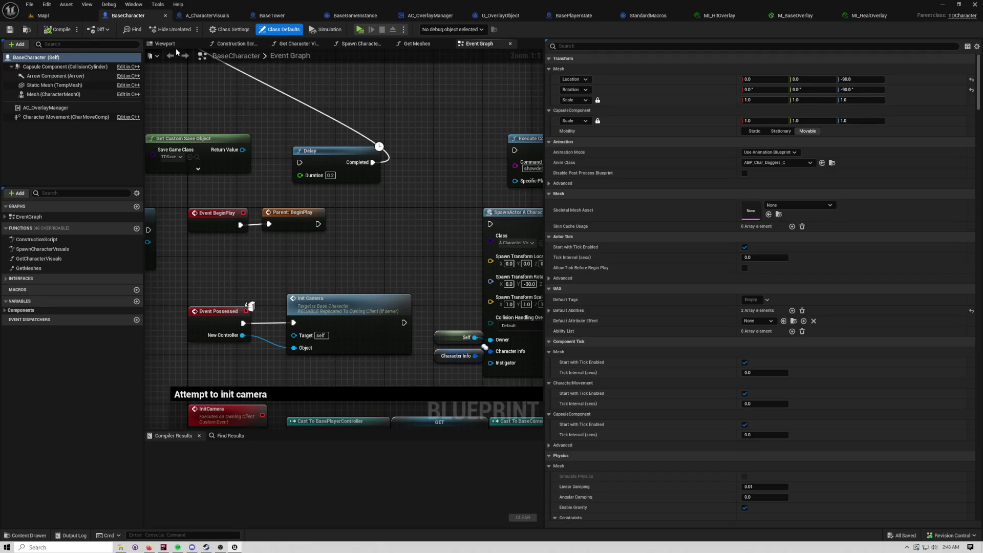
Step: Start a two-player play test of Map1, place a turret, and maximize the client window
left_click(67, 18)
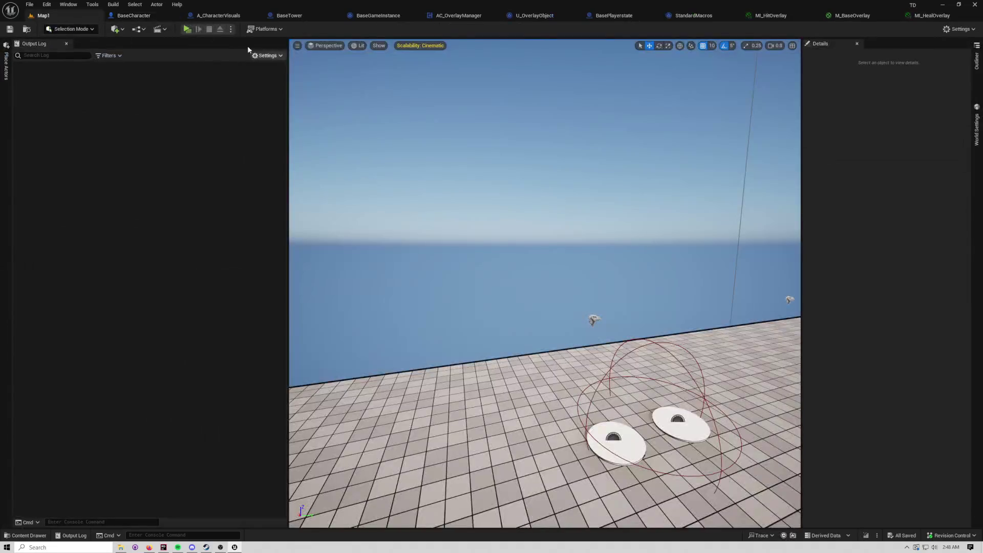
left_click(187, 29)
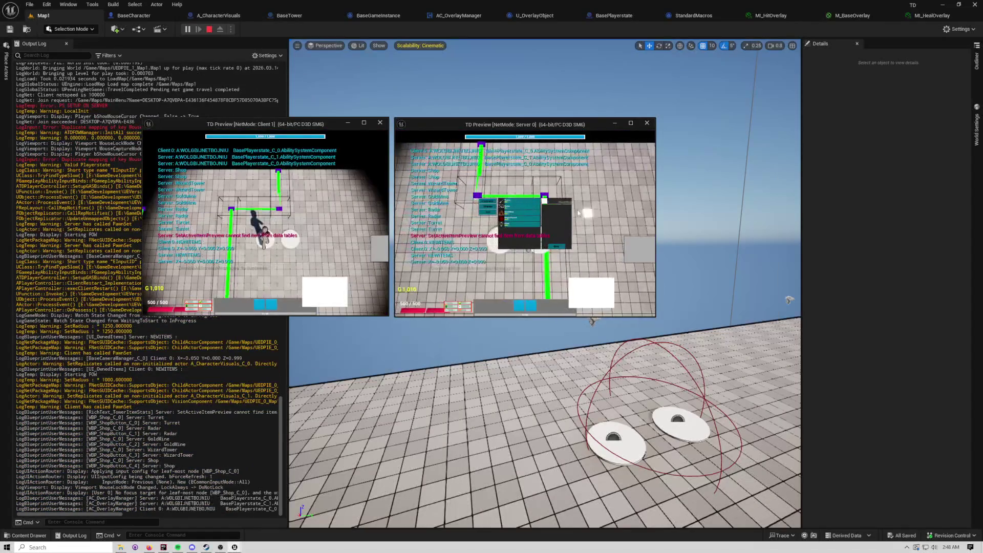
left_click(542, 210)
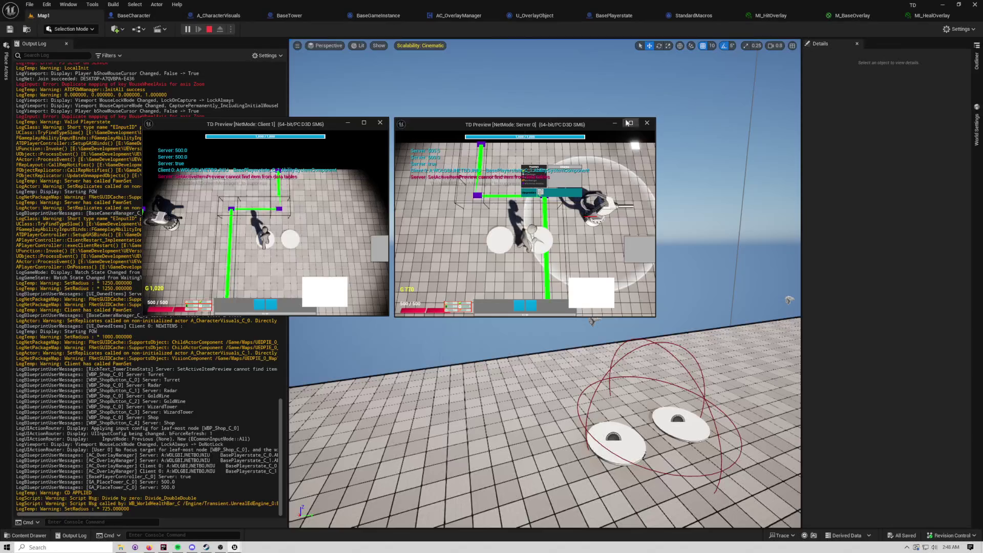
left_click(364, 122)
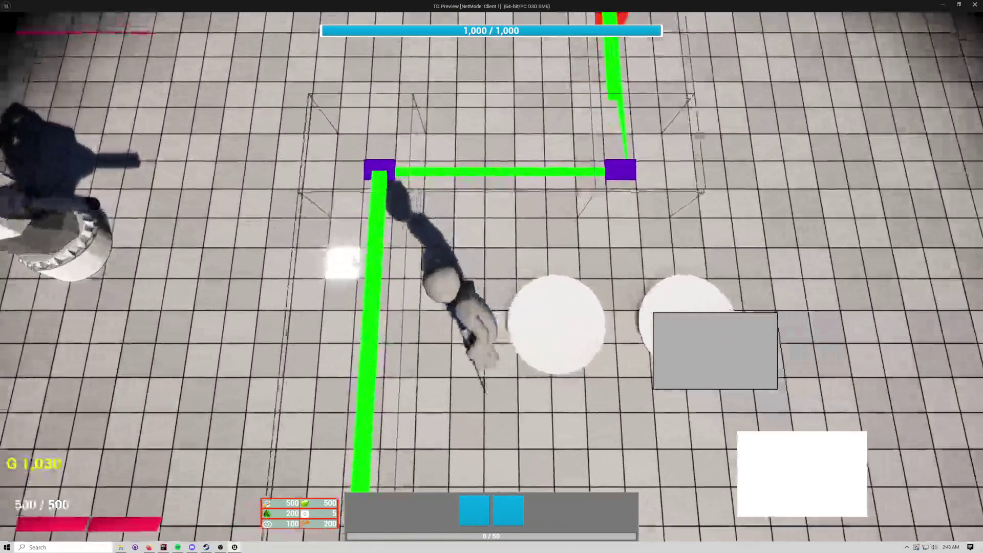
Step: Move the character left and down, restore the client window, and stop the session
key("a")
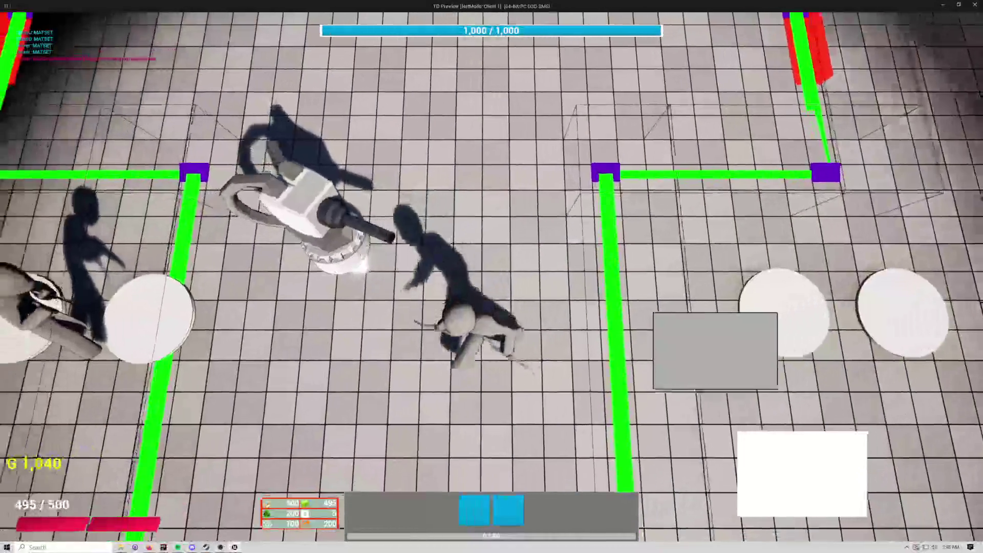
key("a")
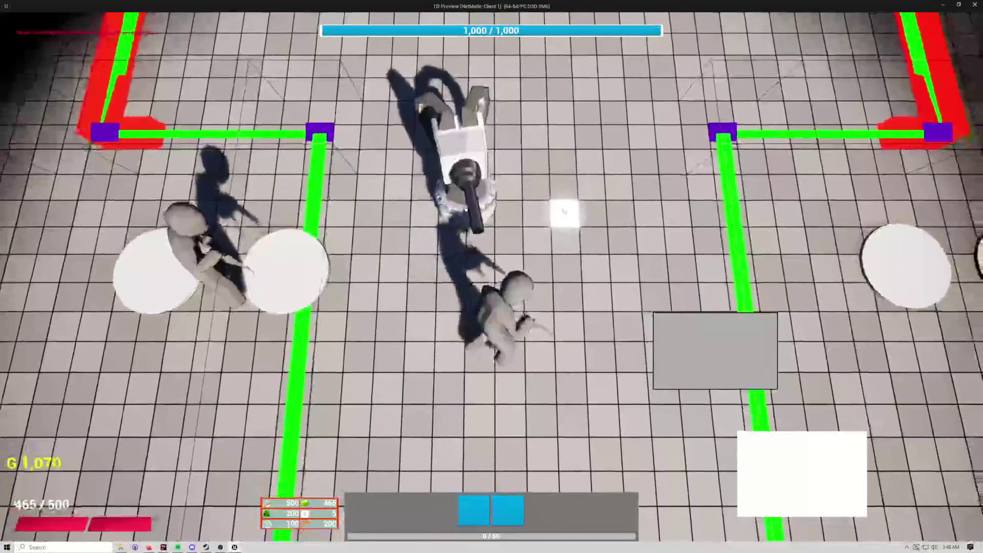
key("s")
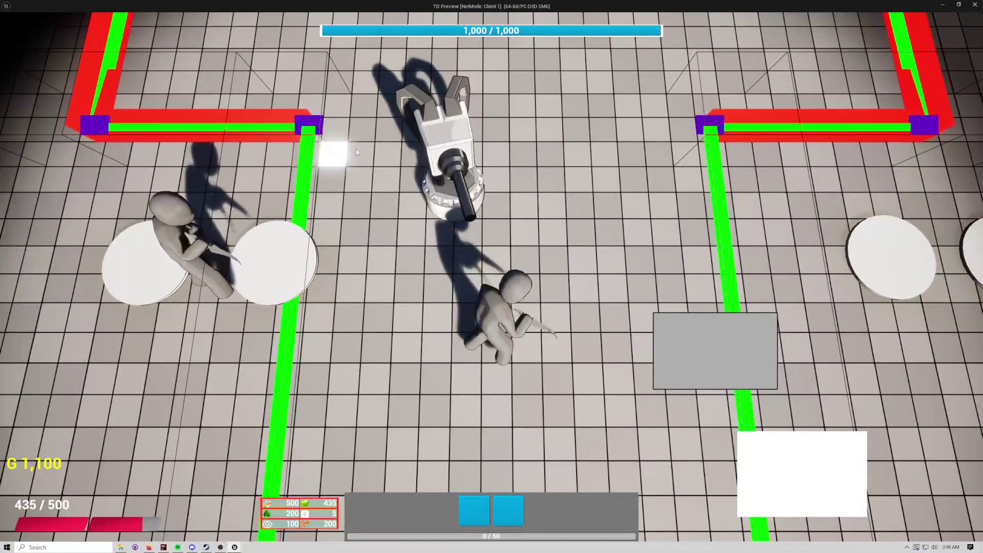
left_click(959, 4)
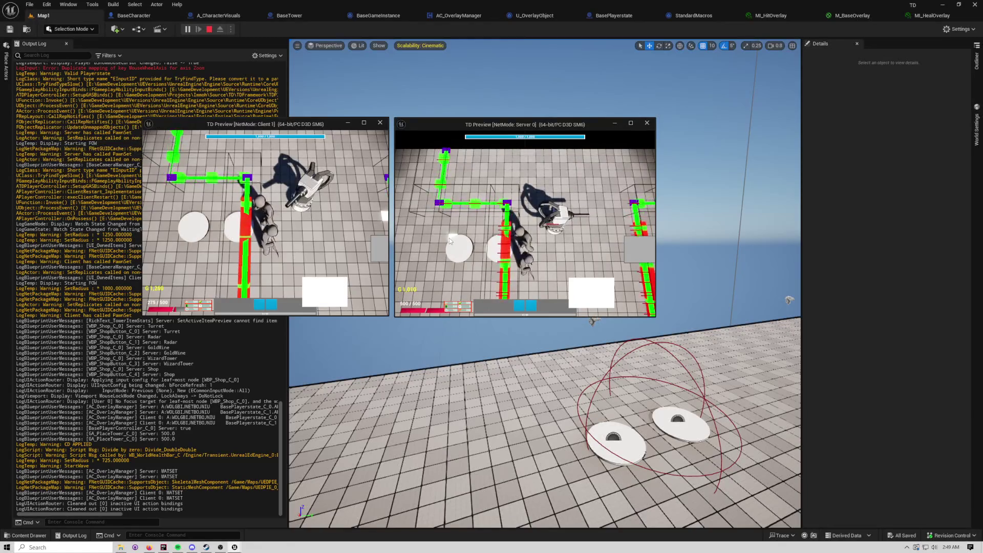
key("Escape")
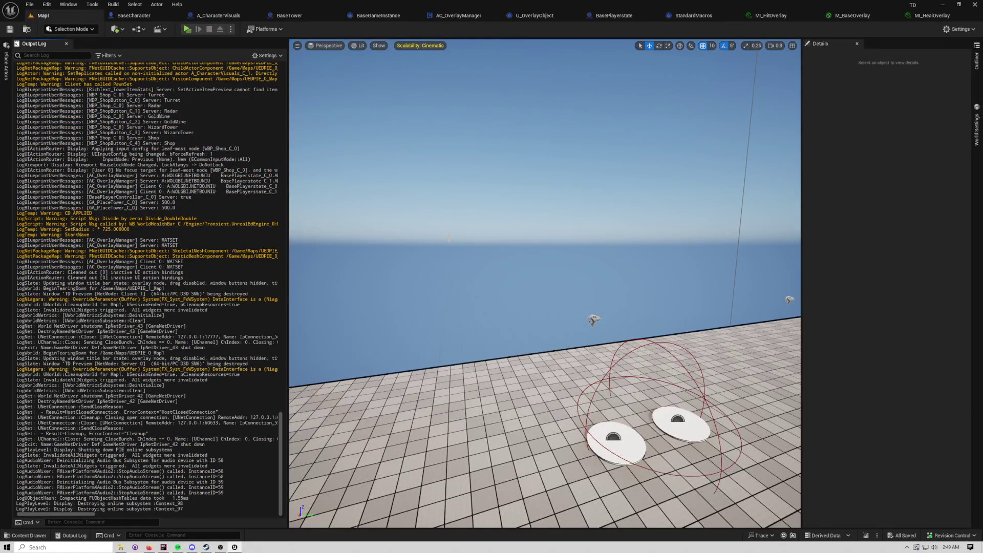
Step: Clear the Output Log, then go through BaseCharacter to AC_OverlayManager's Add Overlay graph
right_click(183, 221)
left_click(210, 227)
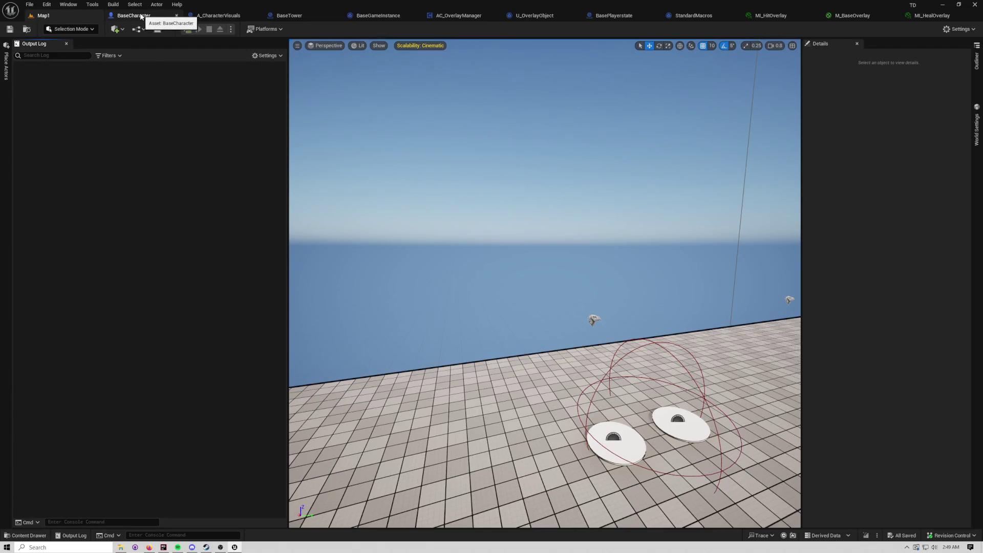
left_click(141, 16)
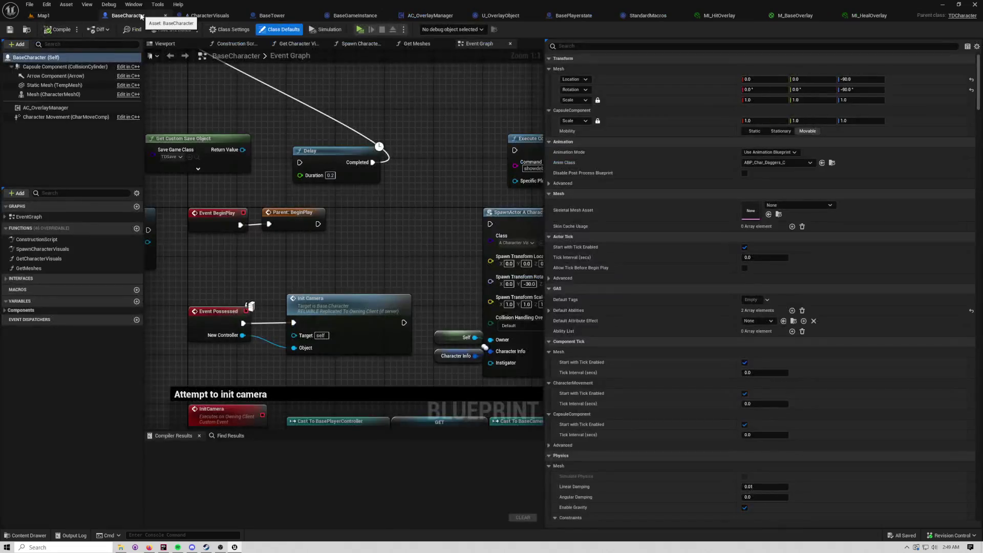
left_click_drag(438, 155, 261, 117)
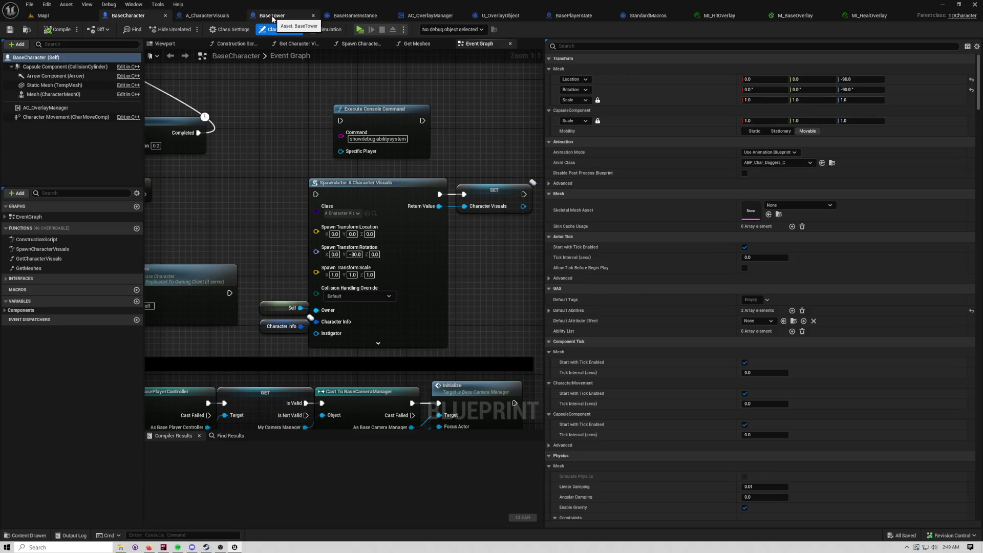
left_click(453, 19)
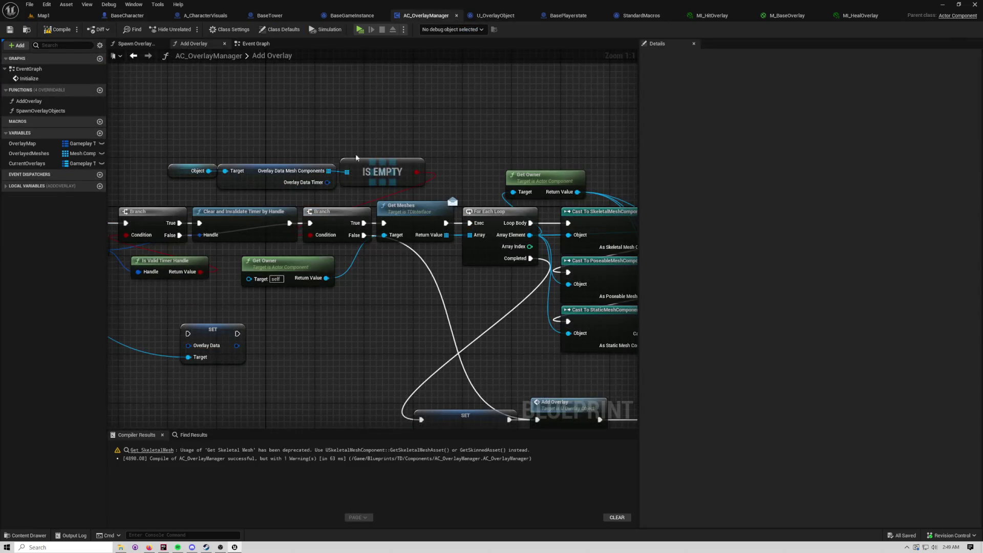
mouse_move(356, 157)
left_mouse_down()
mouse_move(520, 123)
mouse_move(354, 103)
left_mouse_up()
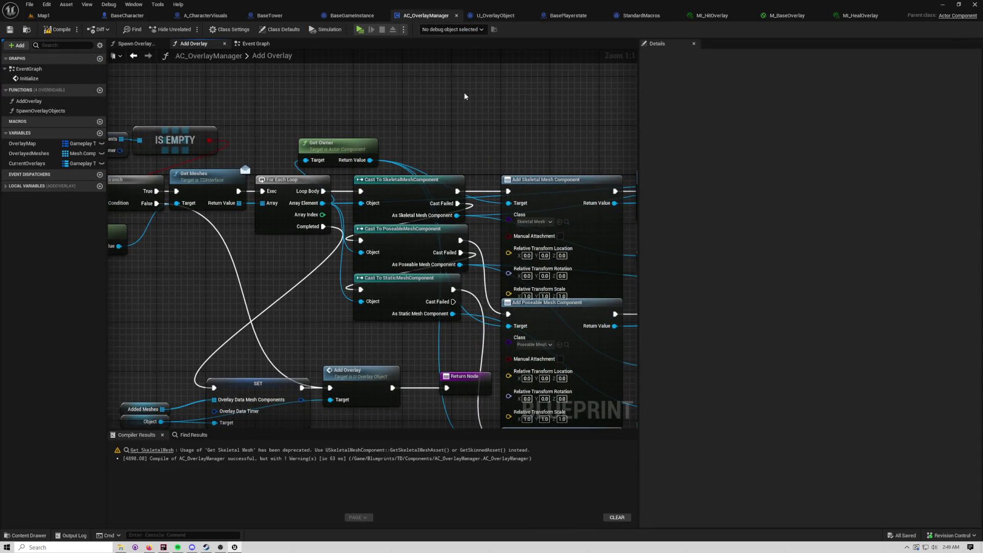
Step: Add a Delay node with Duration 1 in AC_OverlayManager's Event Graph
left_click_drag(465, 96, 527, 114)
left_click(253, 43)
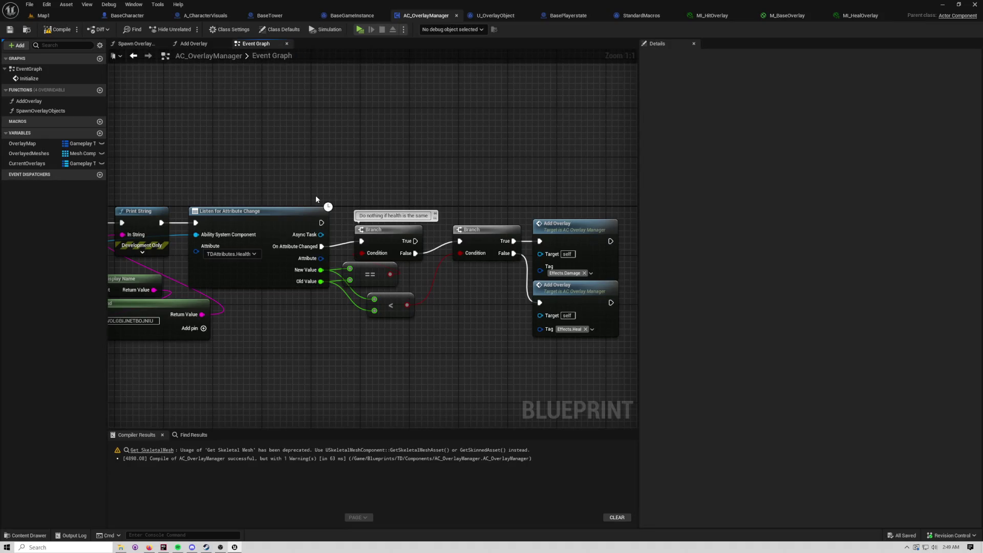
left_click(372, 209)
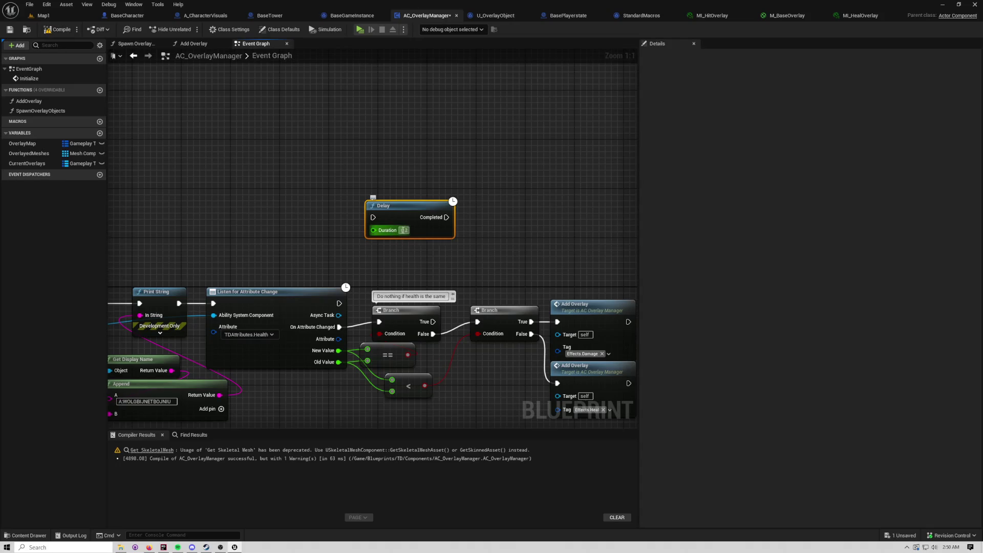
type("1")
left_click(394, 258)
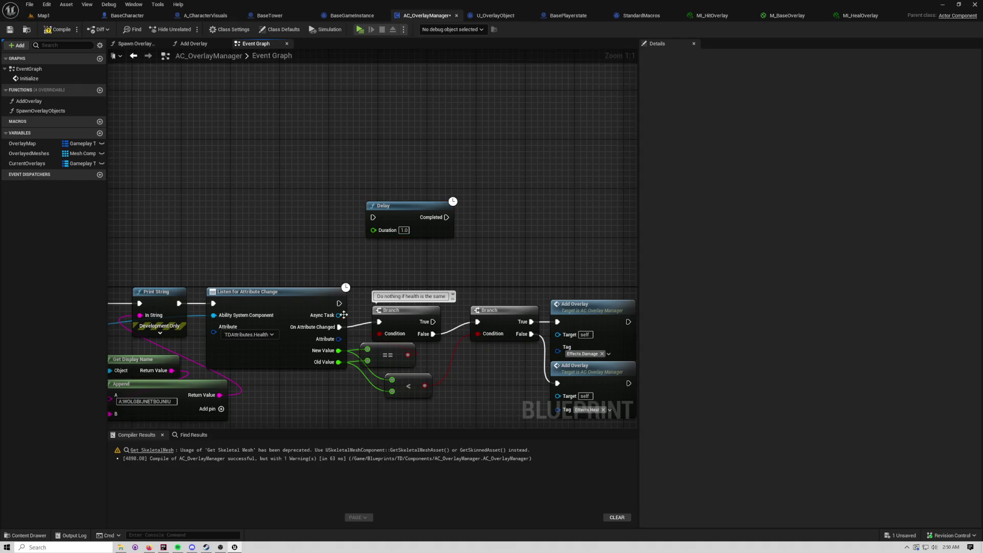
Step: Wire Listen for Attribute Change into the Delay and recompile the blueprint
mouse_move(339, 303)
left_mouse_down()
mouse_move(363, 221)
mouse_move(411, 199)
left_mouse_up()
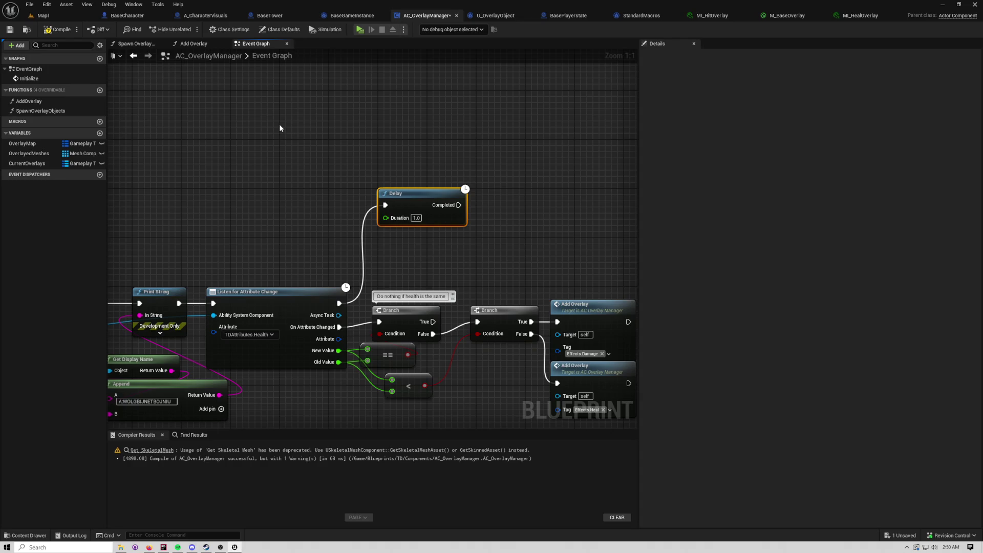
left_click(295, 126)
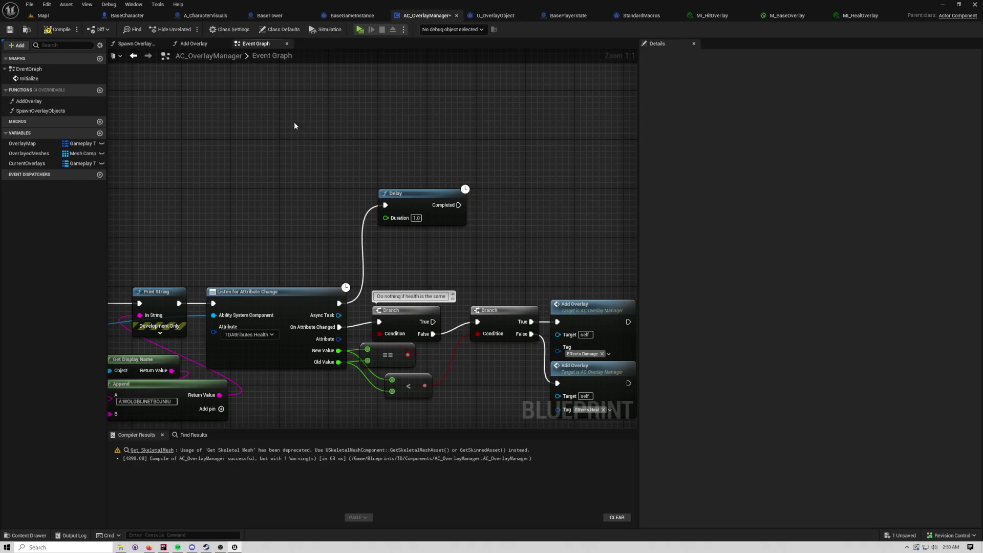
left_click(56, 30)
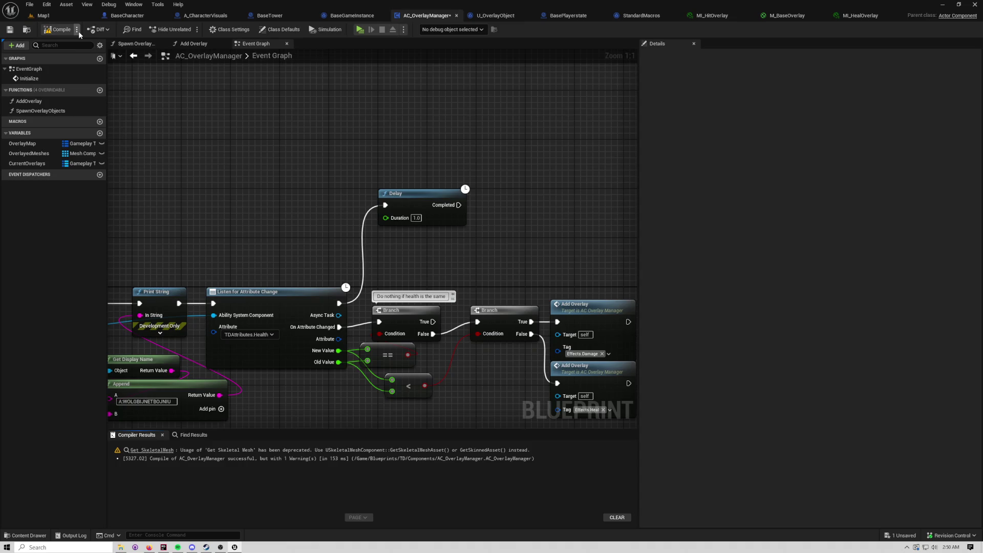
left_click_drag(416, 169, 443, 169)
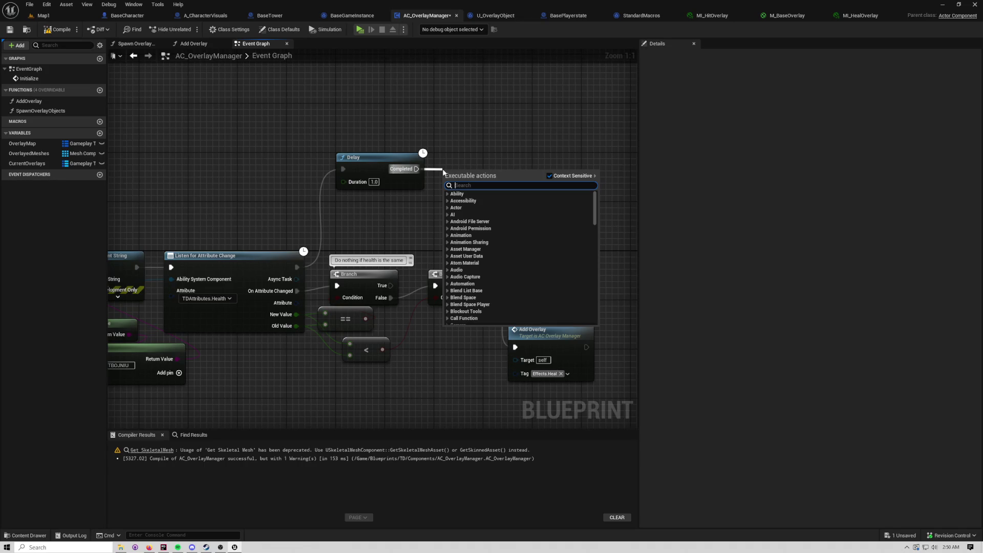
Step: Duplicate the Effects.Heal Add Overlay node, connect Branch True to the copy, save, and play
left_click(469, 155)
left_click(533, 331)
key("ctrl+c")
key("ctrl+v")
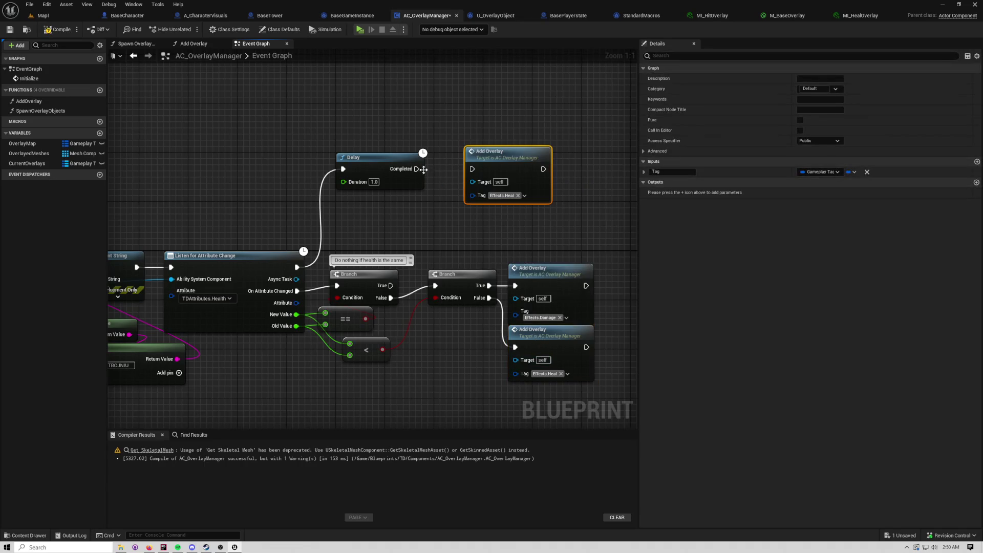
left_click(431, 142)
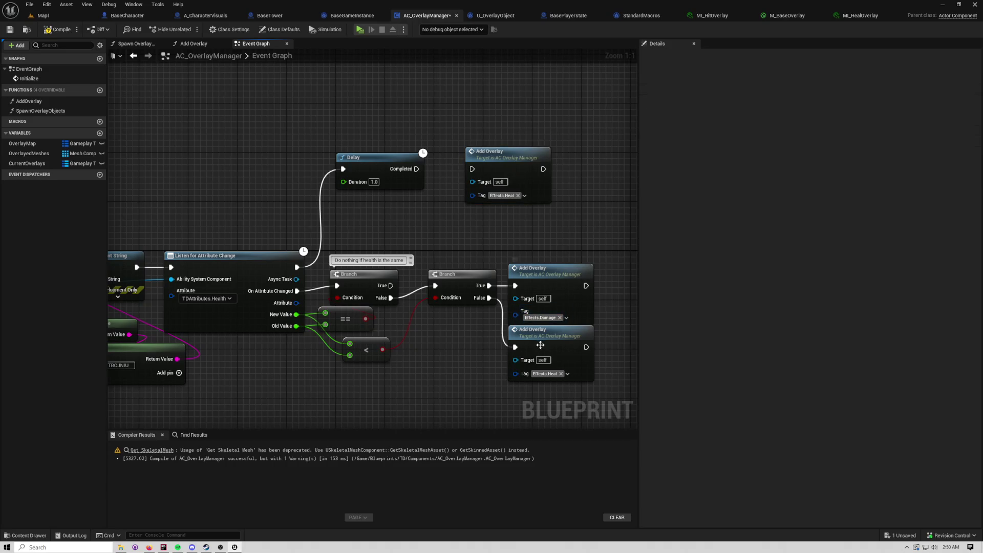
left_click_drag(489, 285, 514, 346)
key("ctrl+s")
key("alt+p")
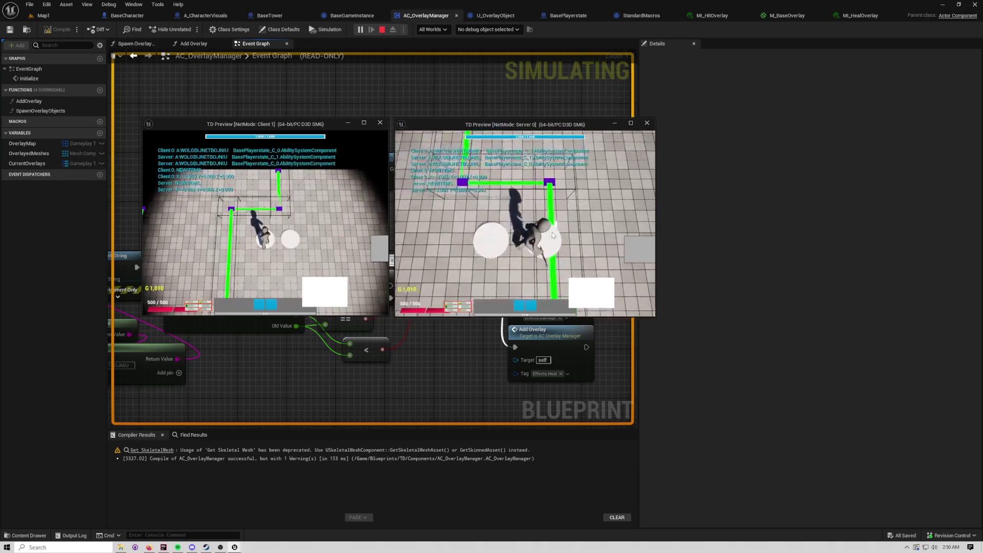
Step: Buy and place a turret in the client play test, then stop the session
key("alt+Tab")
left_click(246, 215)
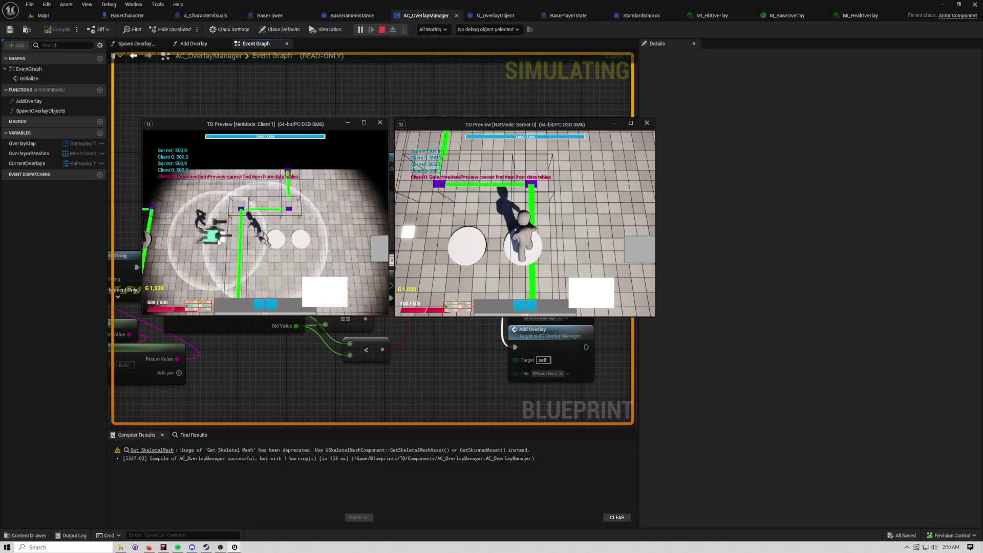
left_click(219, 242)
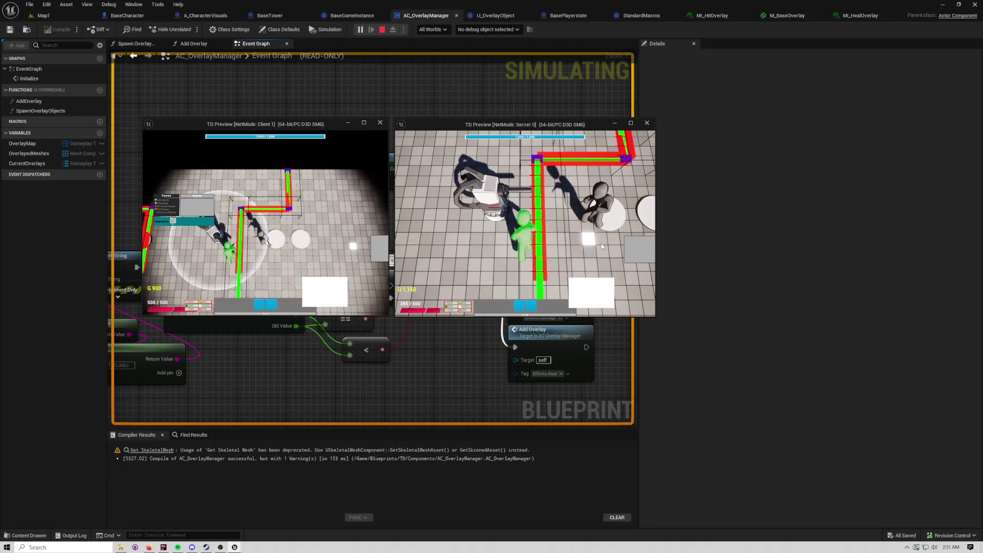
key("Escape")
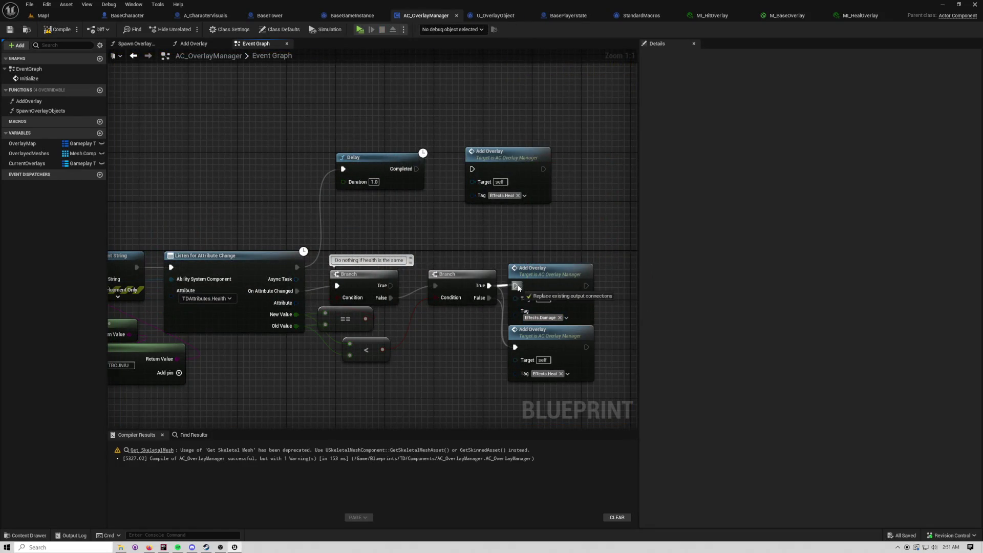
Step: Delete the Delay and duplicate Add Overlay nodes and recompile AC_OverlayManager
left_click_drag(348, 184, 525, 275)
key("Delete")
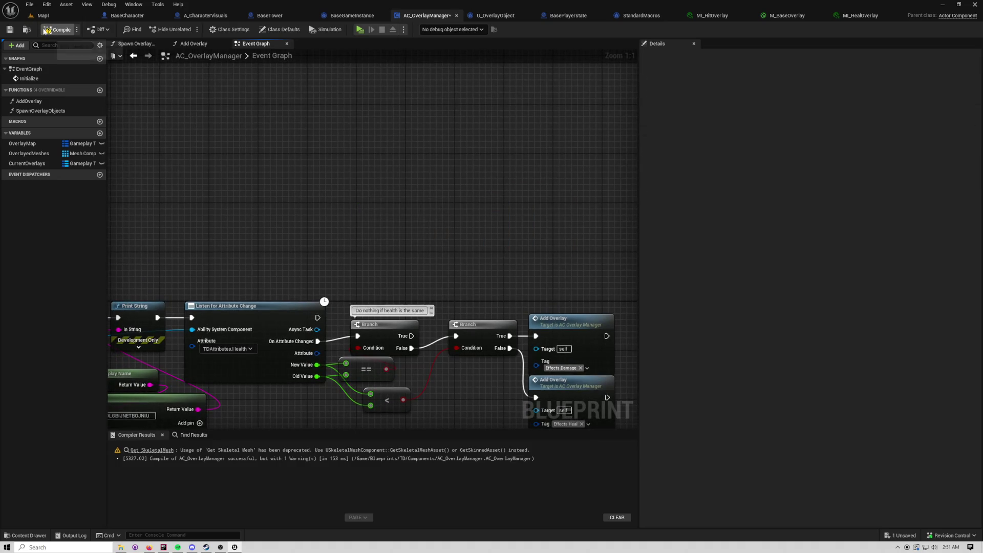
left_click(57, 29)
left_click(51, 547)
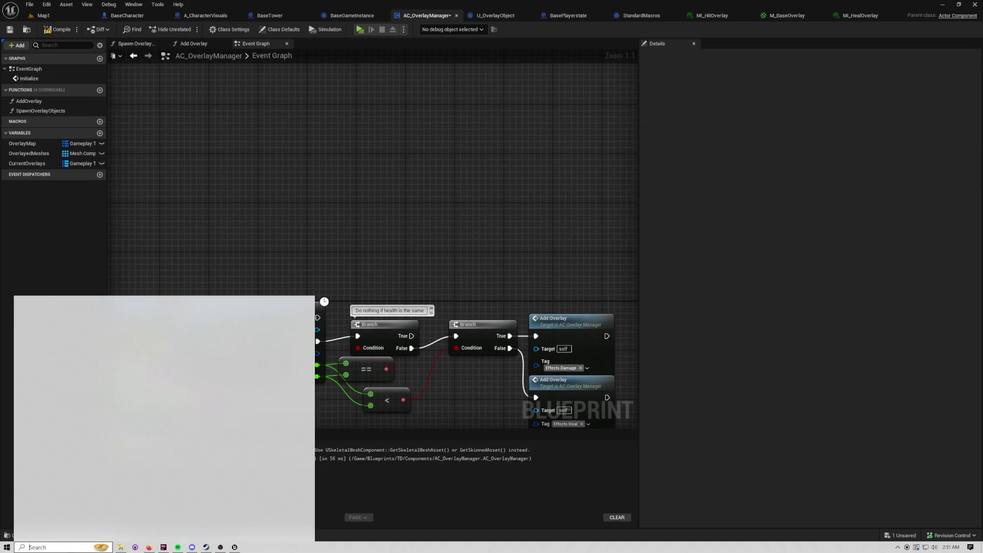
type("notion")
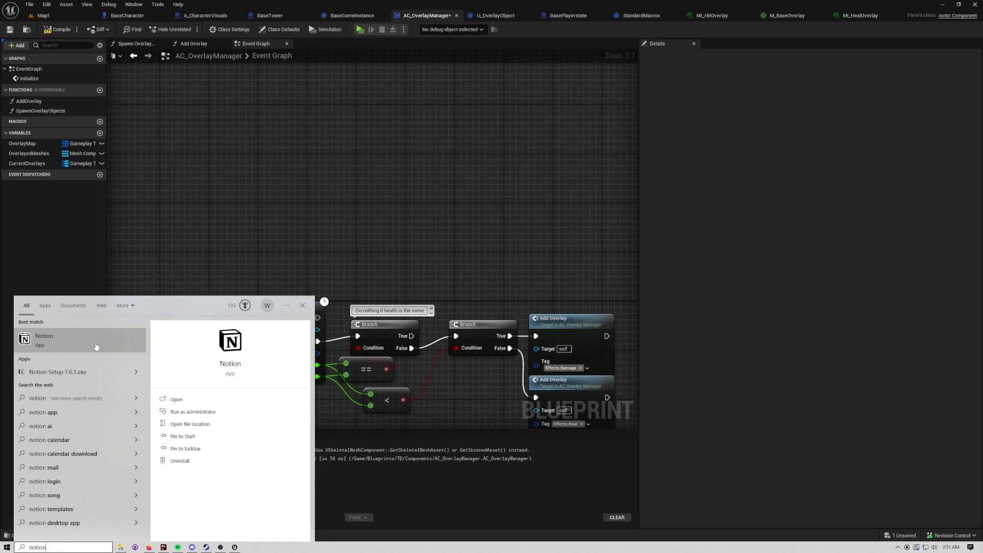
key("Return")
key("alt+Tab")
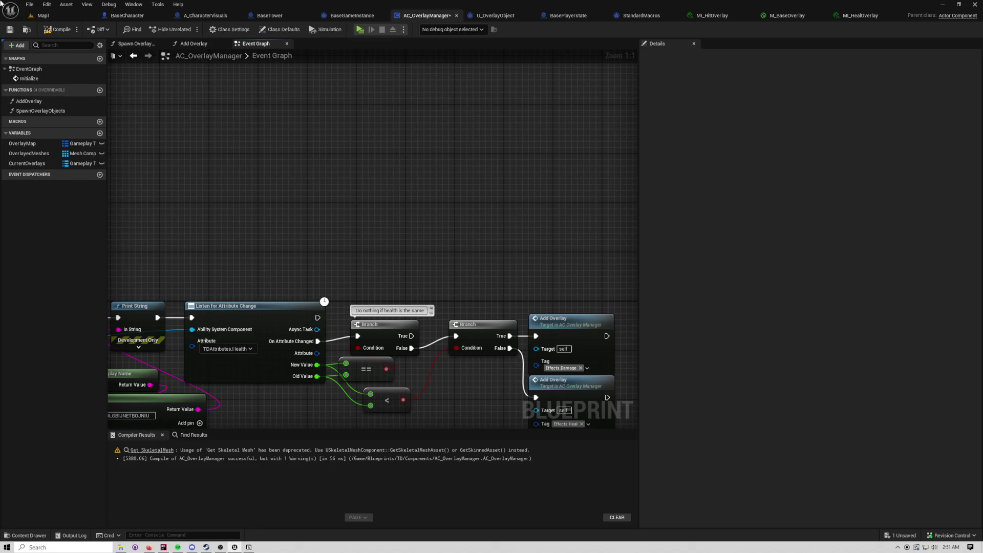
Step: Close all document tabs except Map1 and clear the viewport selection
left_click(56, 17)
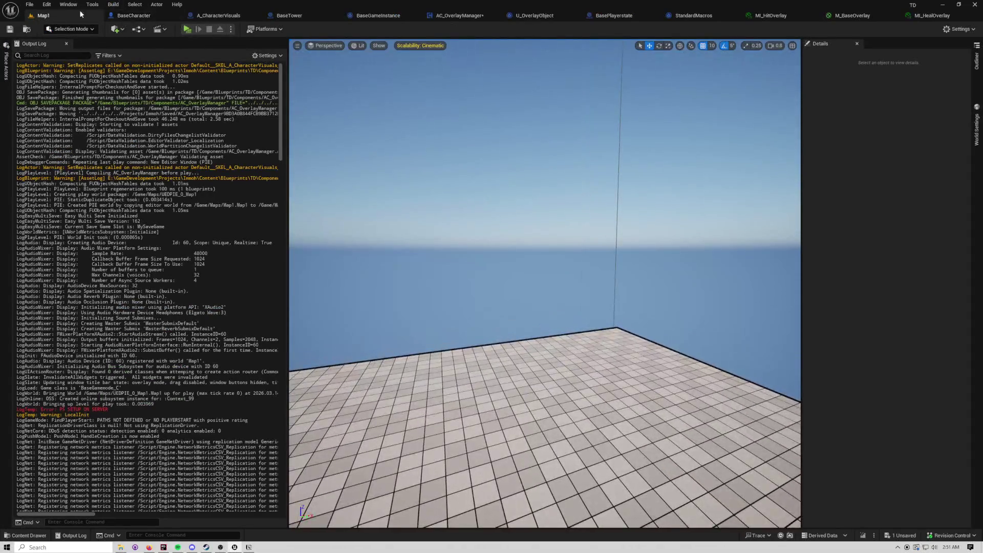
right_click(77, 11)
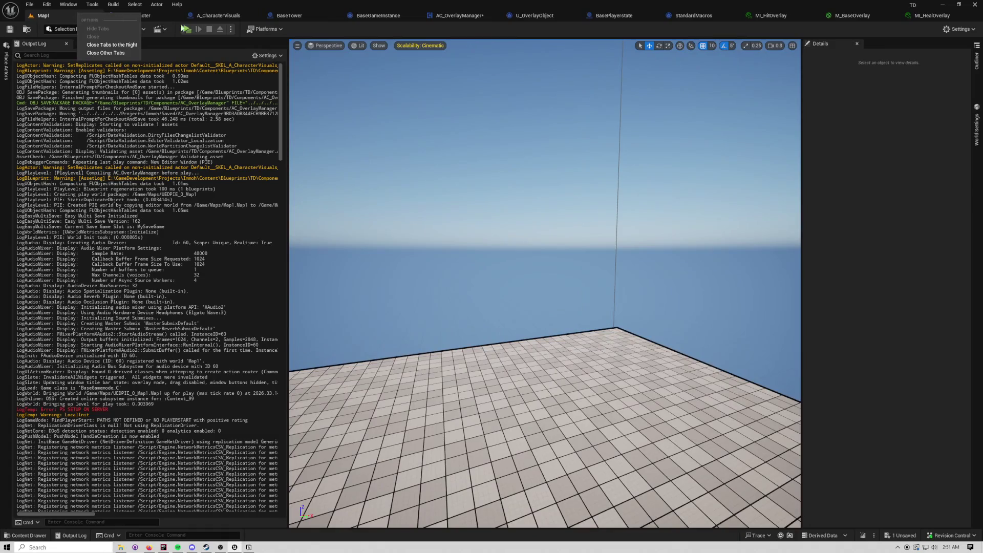
left_click(112, 52)
right_click(389, 163)
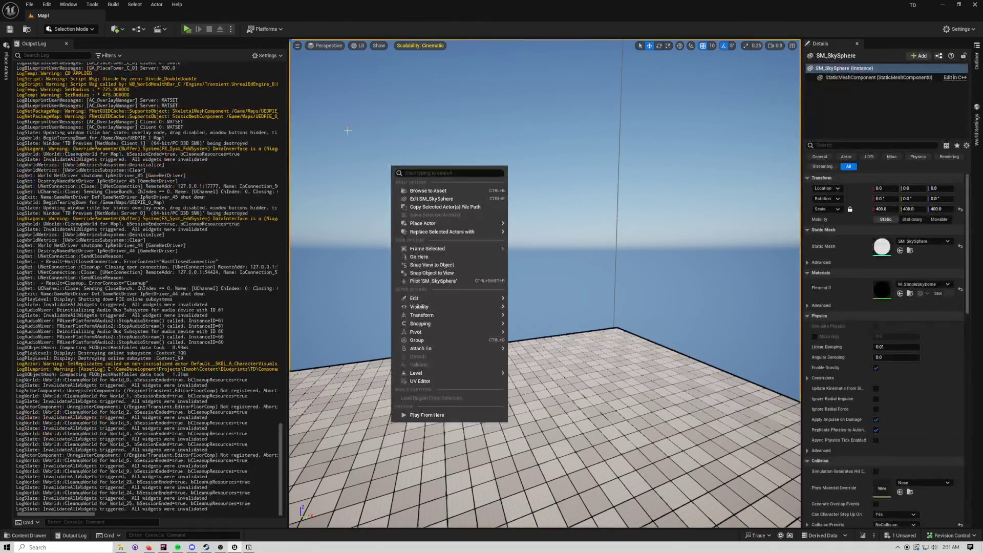
left_click(373, 131)
left_click(373, 154)
Step: Browse the Content Drawer to Content > Art > VFX and select NS_Empty
key("ctrl+space")
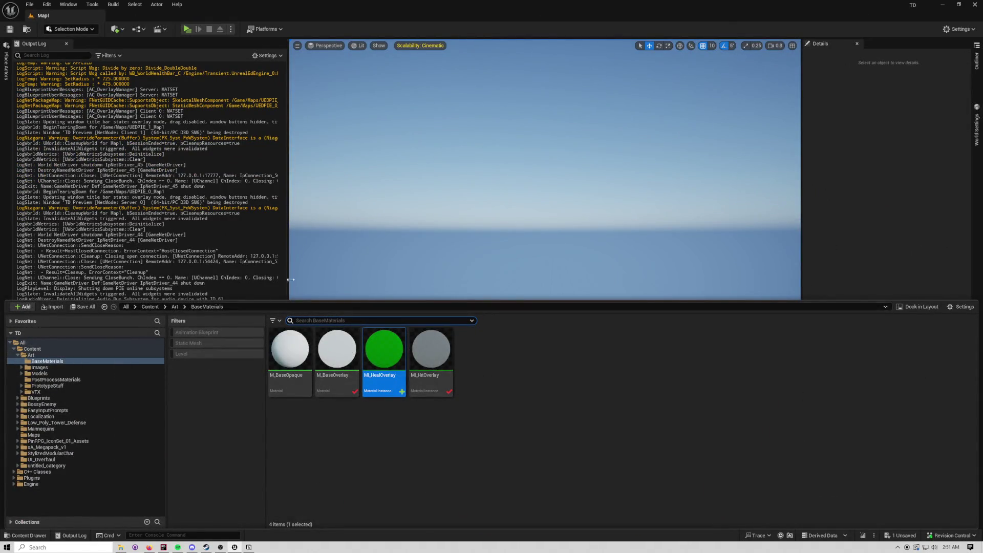
left_click(31, 354)
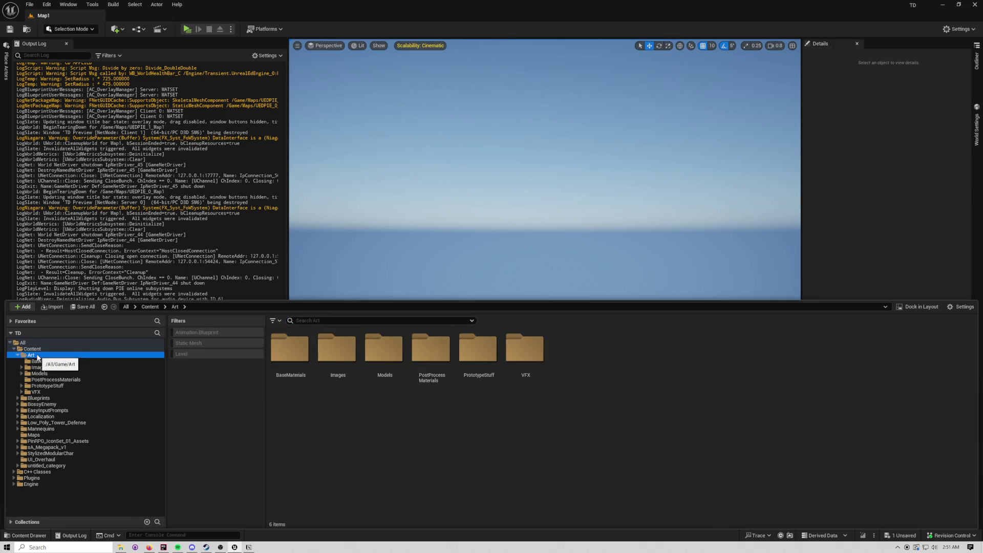
left_click(39, 398)
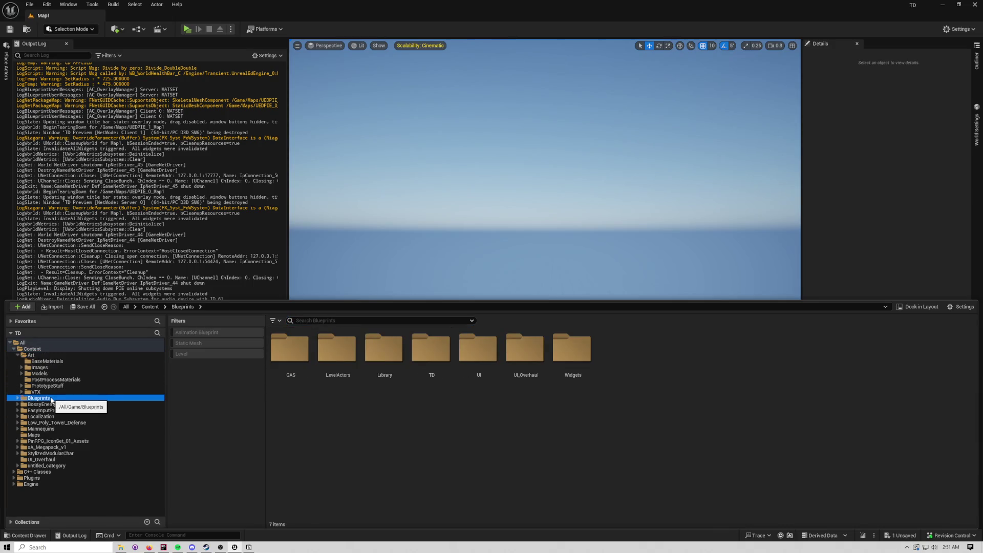
left_click(17, 398)
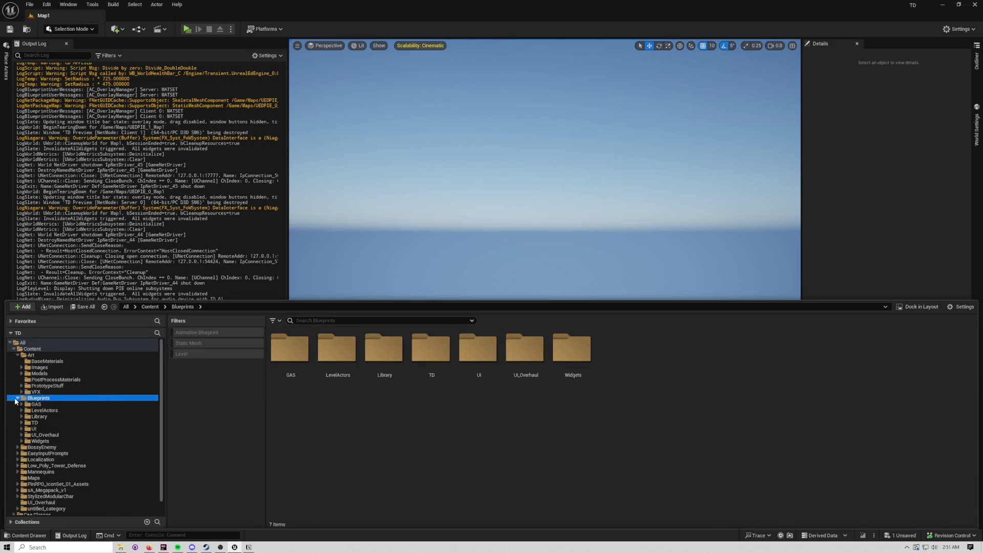
left_click(47, 406)
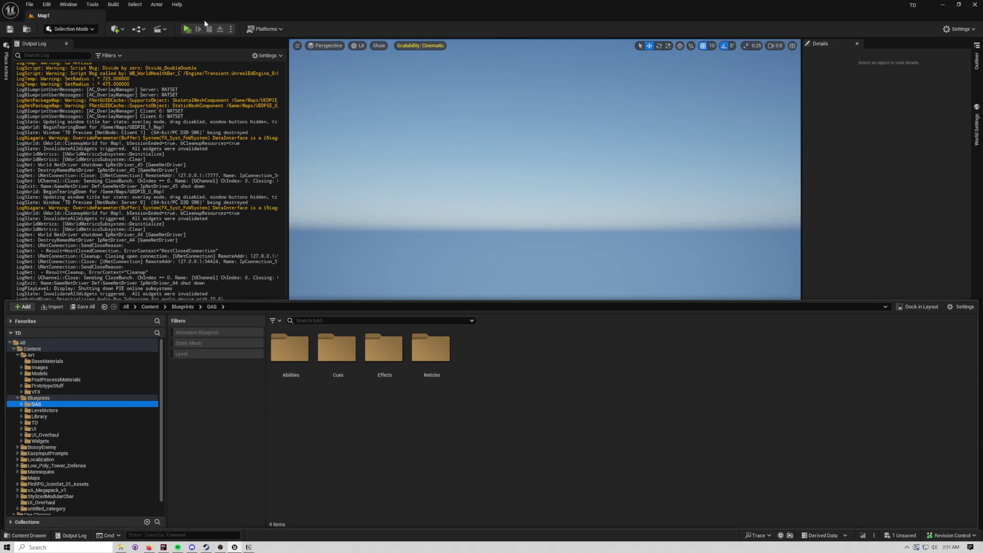
left_click(80, 392)
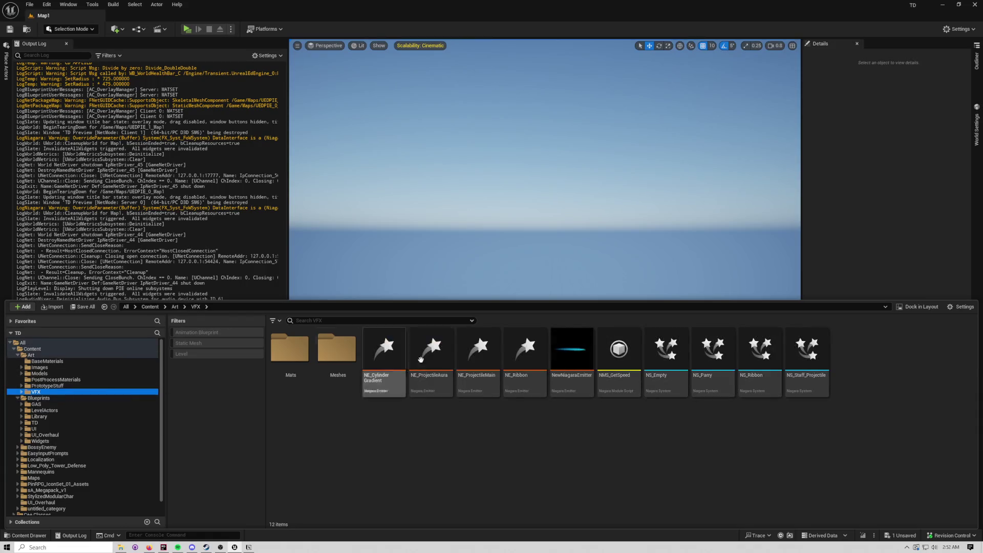
left_click(660, 364)
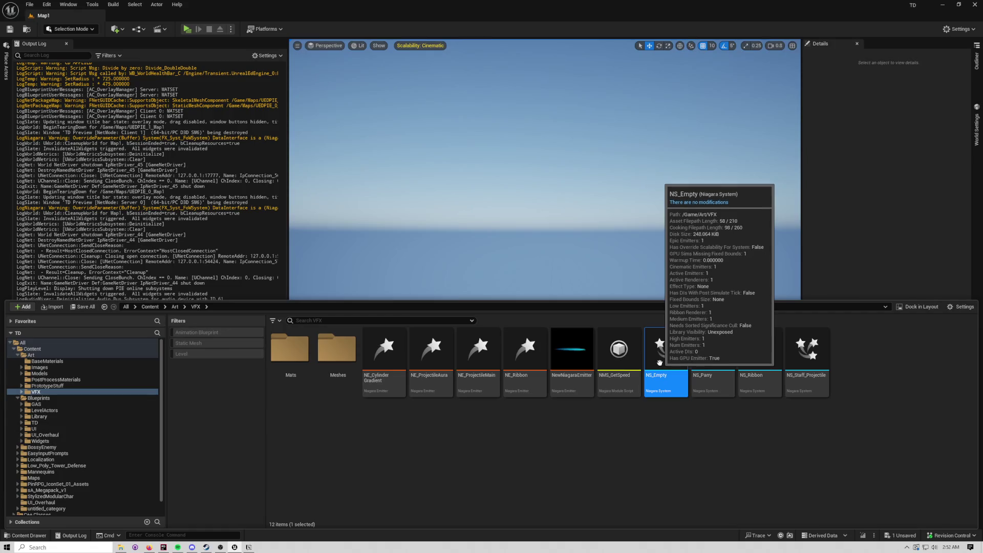
Step: Open the NS_Parry Niagara system and orbit its preview
double_click(718, 355)
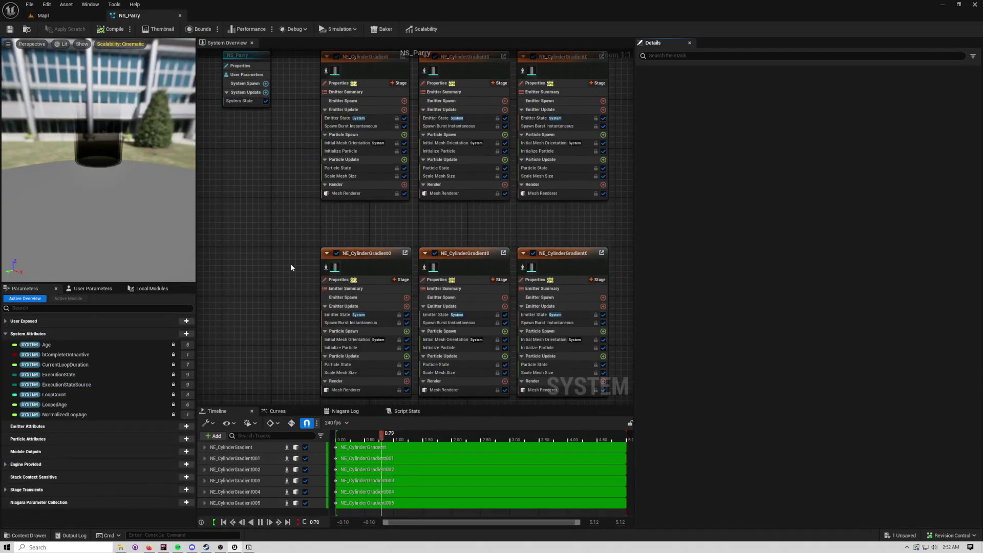
left_click_drag(150, 179, 149, 215)
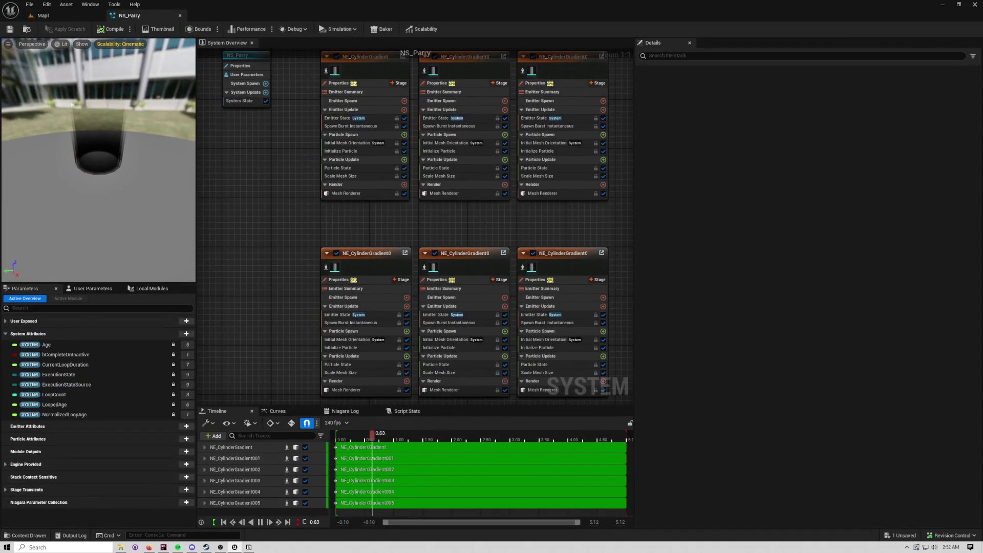
left_click(44, 15)
left_click(129, 15)
Step: Browse the content to Blueprints > GAS > Abilities > CharacterAbilities > Abilities
key("ctrl+space")
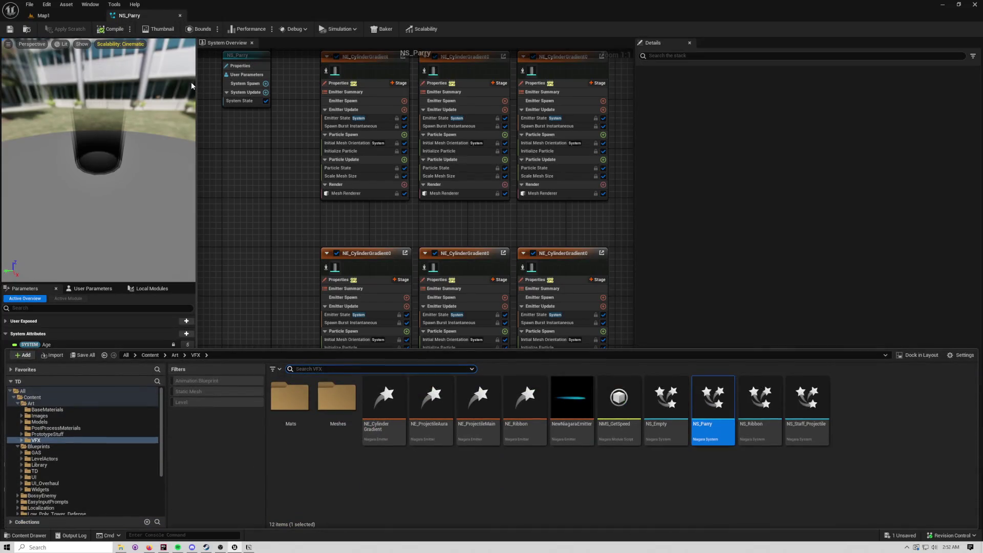
left_click(61, 446)
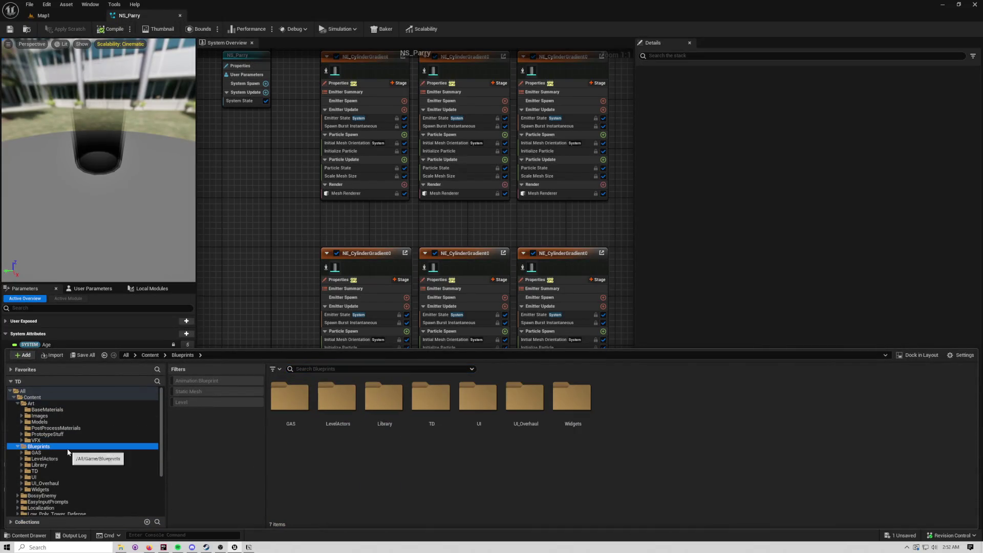
left_click(137, 453)
double_click(290, 397)
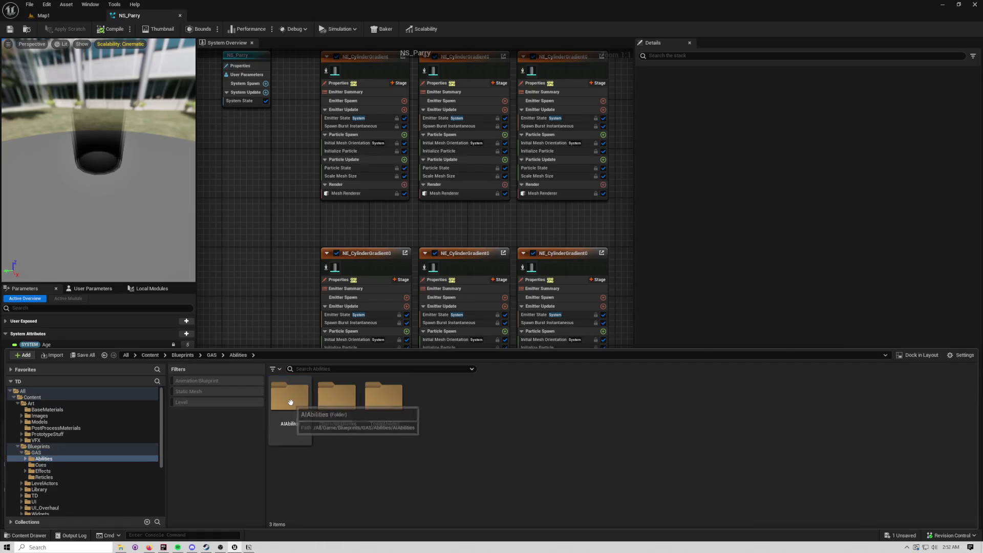
double_click(336, 397)
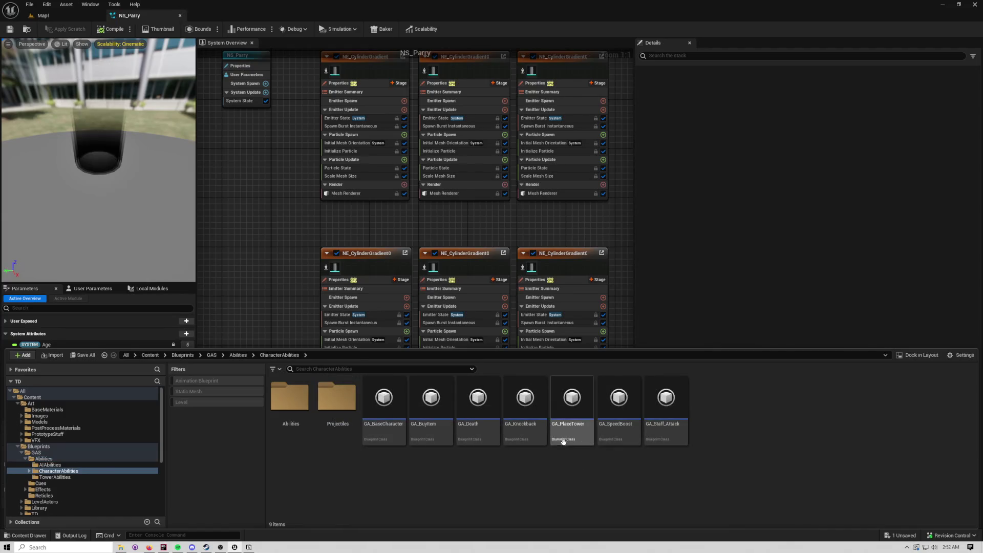
double_click(289, 397)
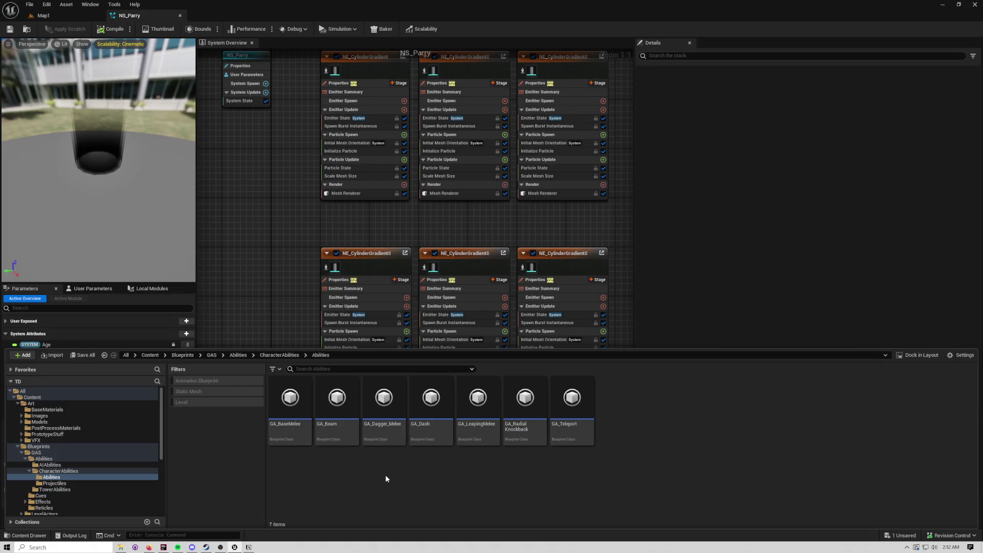
Step: Start a new Blueprint class, browse the parent classes, then cancel the dialog
right_click(615, 422)
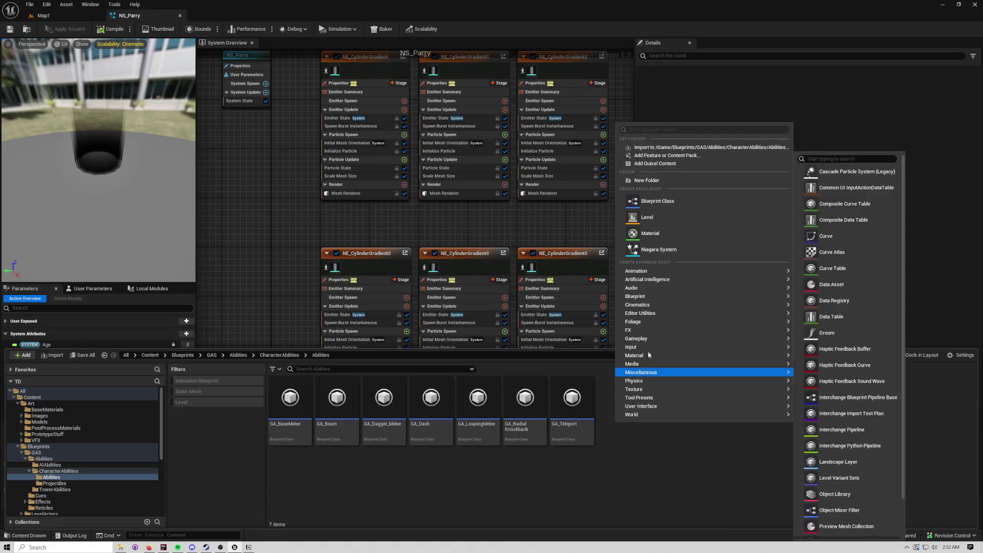
left_click(662, 200)
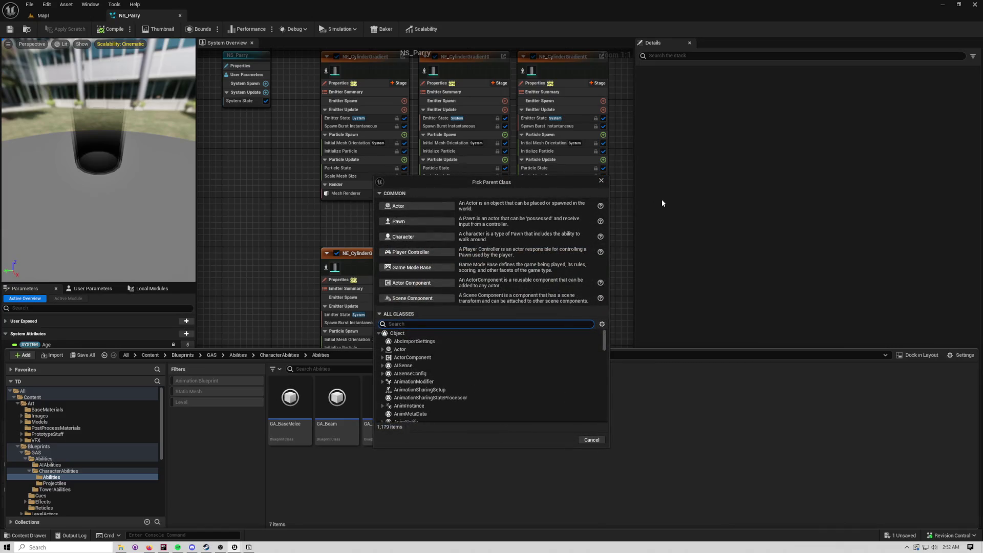
type("ba")
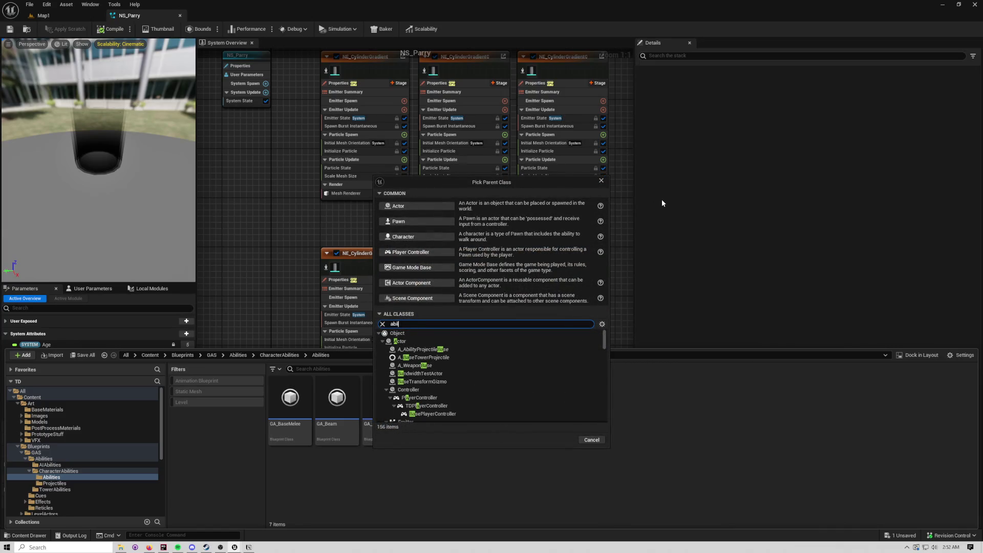
scroll(450, 369, "down", 3)
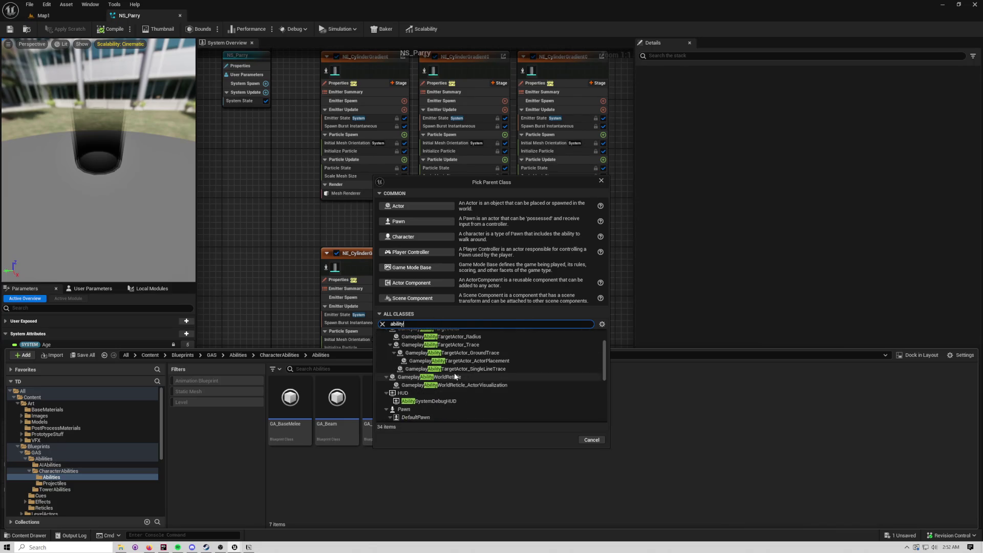
scroll(454, 373, "down", 3)
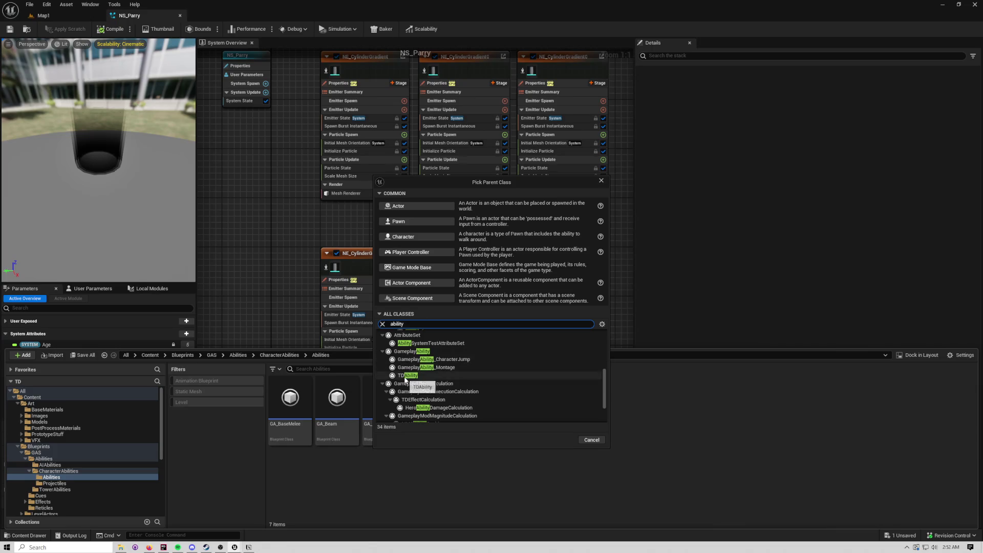
left_click(405, 378)
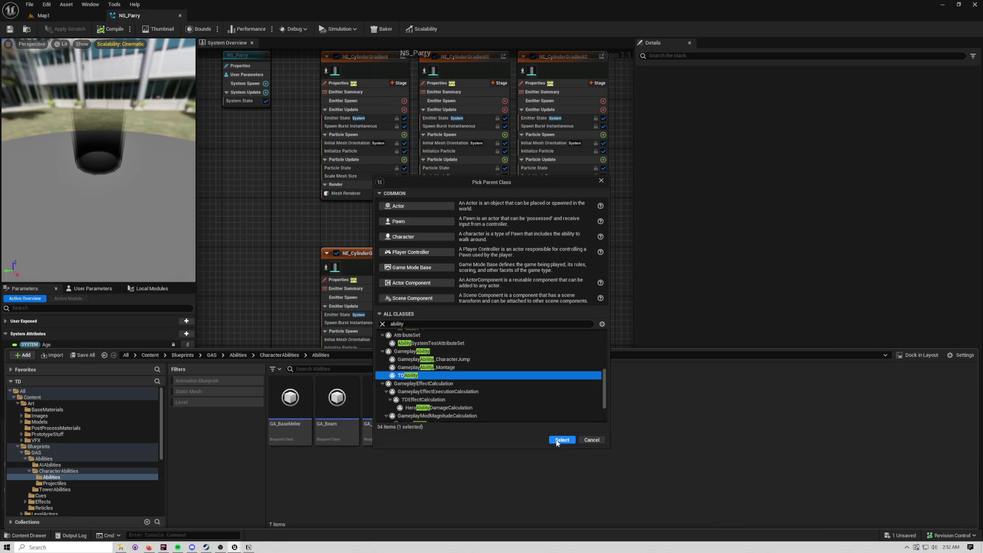
scroll(485, 394, "up", 1)
scroll(485, 399, "down", 1)
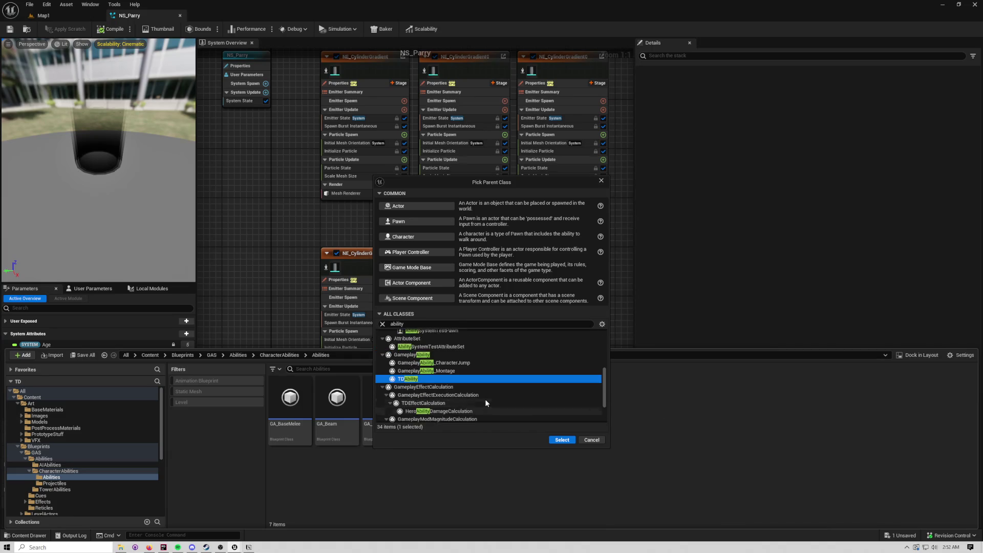
scroll(424, 376, "up", 2)
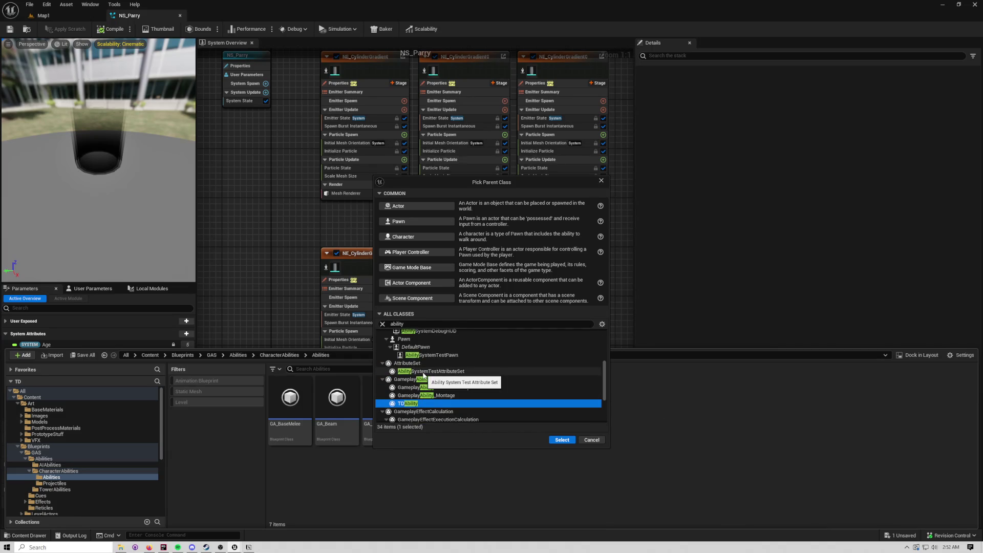
left_click(590, 443)
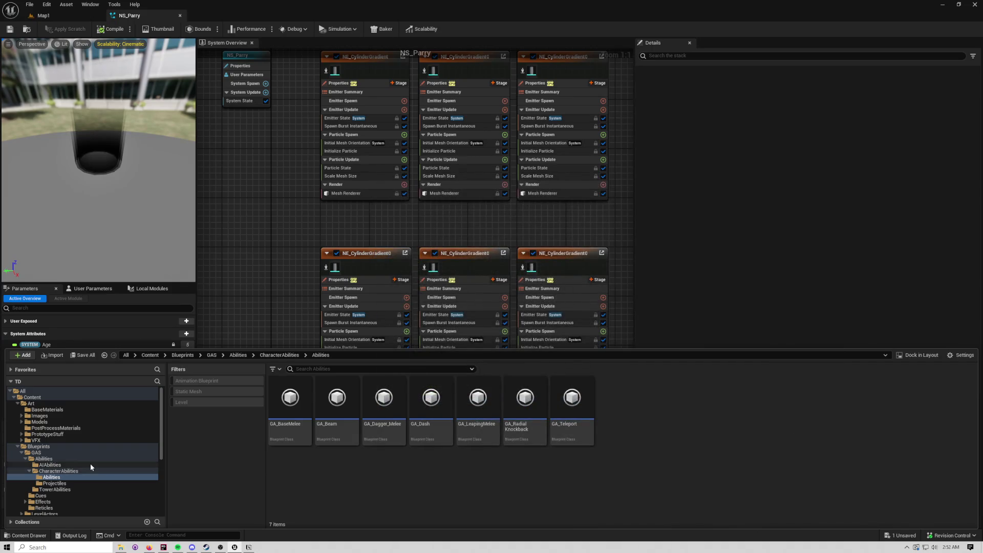
Step: Navigate into the CharacterAbilities > Abilities subfolder
left_click(66, 463)
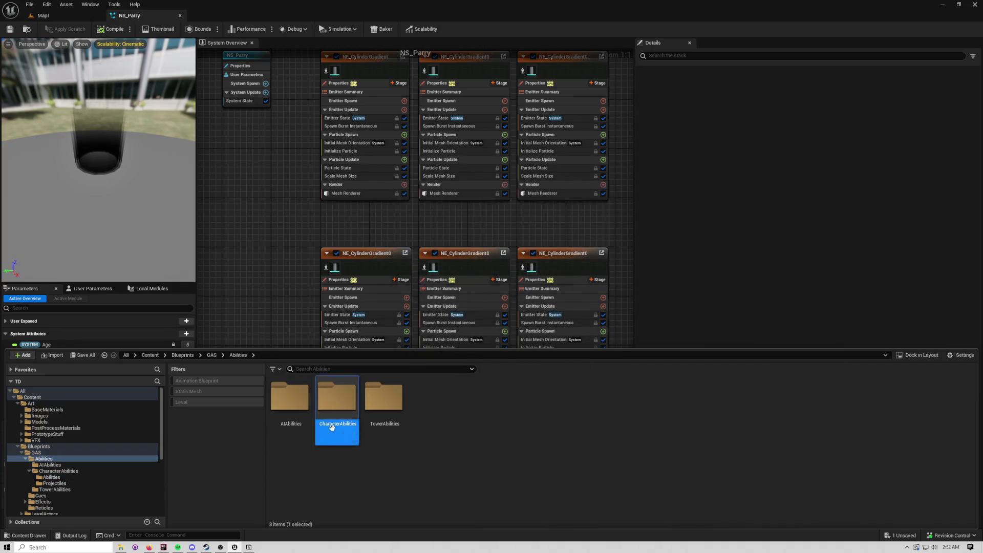
double_click(320, 440)
left_click(336, 396)
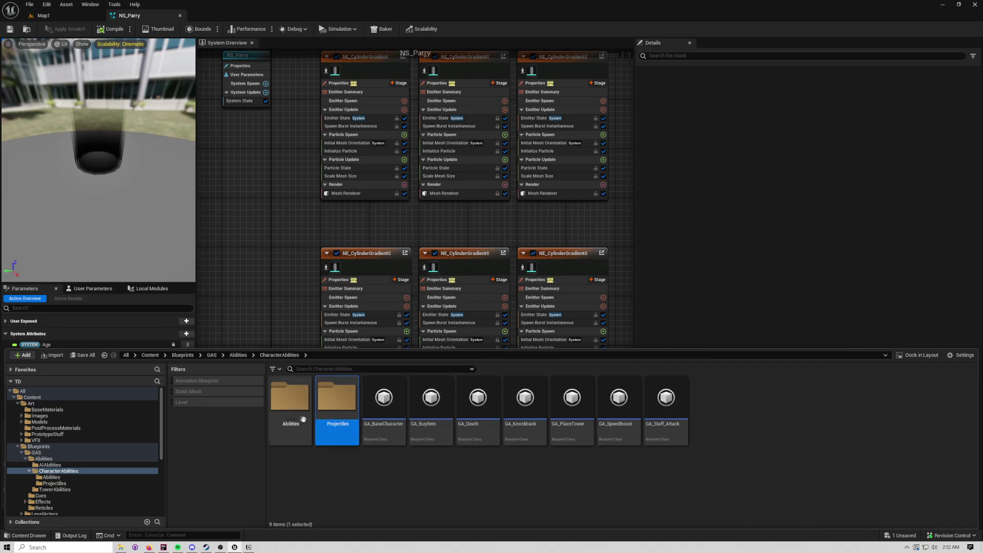
left_click(290, 399)
double_click(290, 399)
Step: Create a Blueprint with parent GA_BaseCharacter and name it GA_Parry
right_click(646, 408)
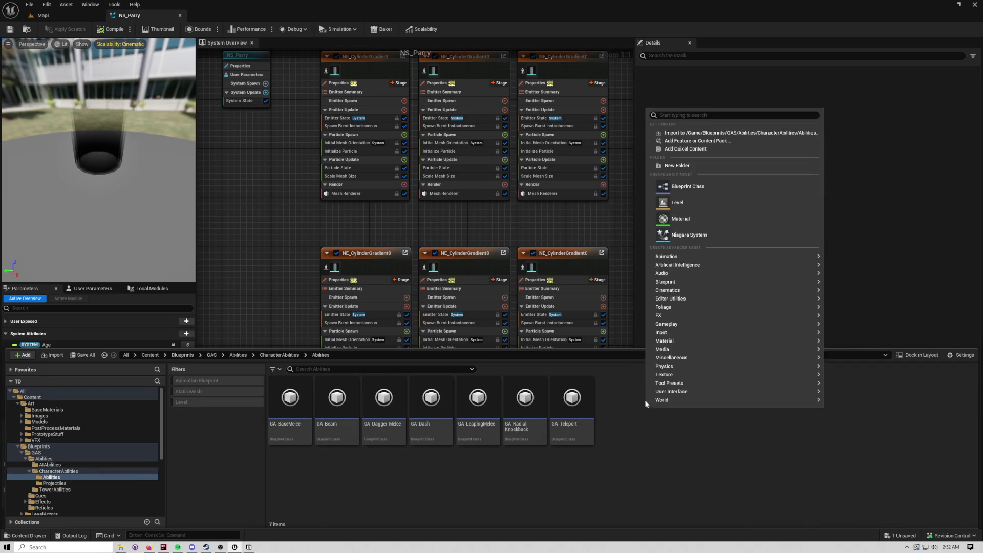
left_click(679, 192)
type("ga-basech")
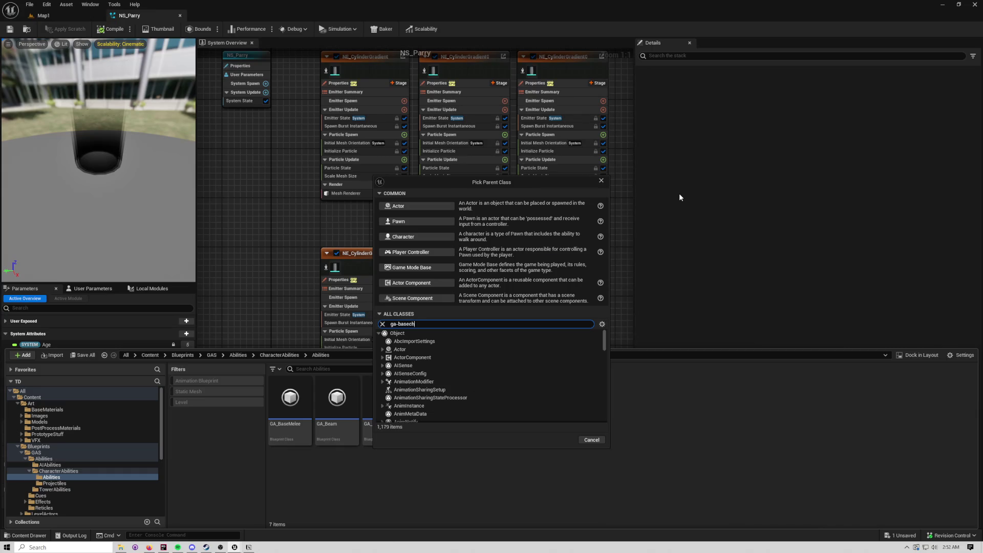
type("ar")
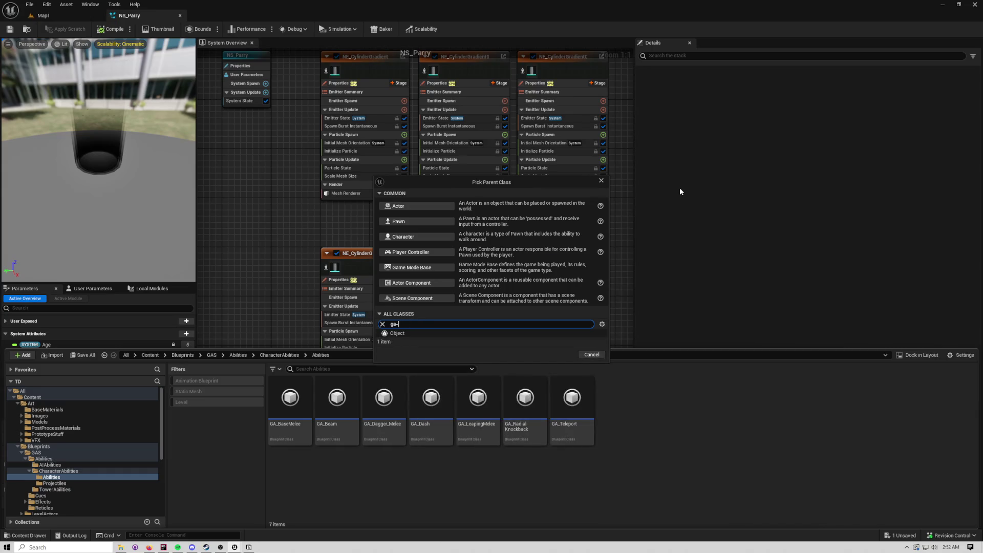
key("BackSpace")
type("basec")
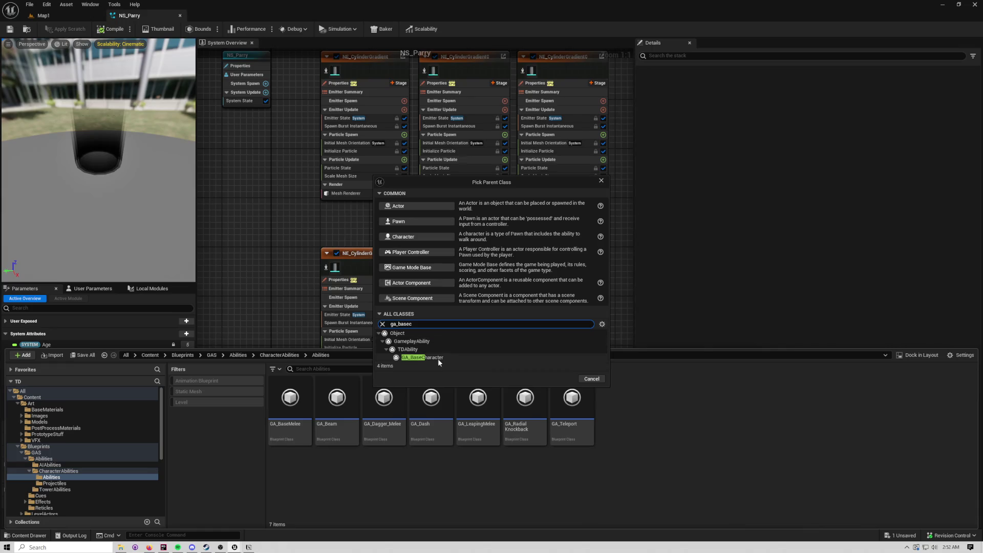
left_click(438, 356)
left_click(563, 379)
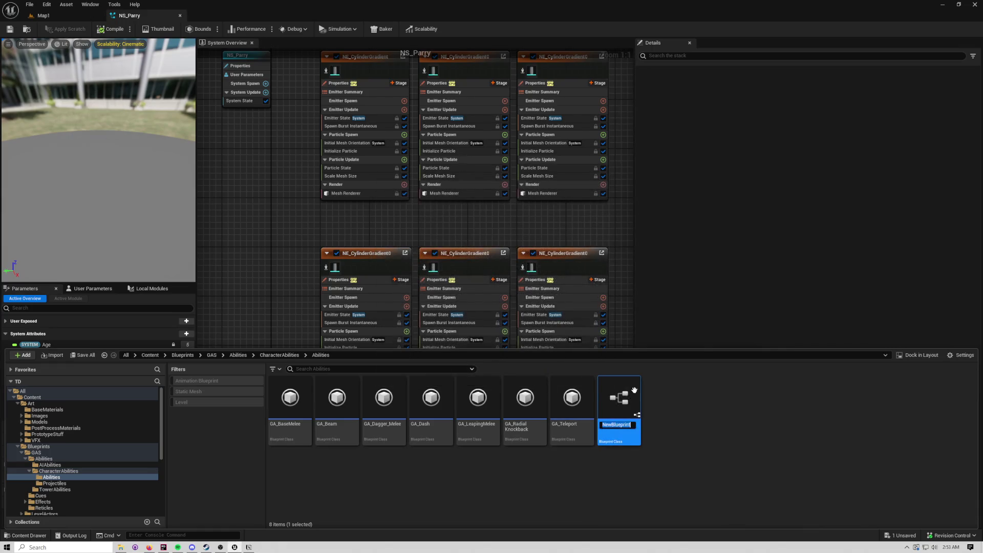
type("GA_Parry")
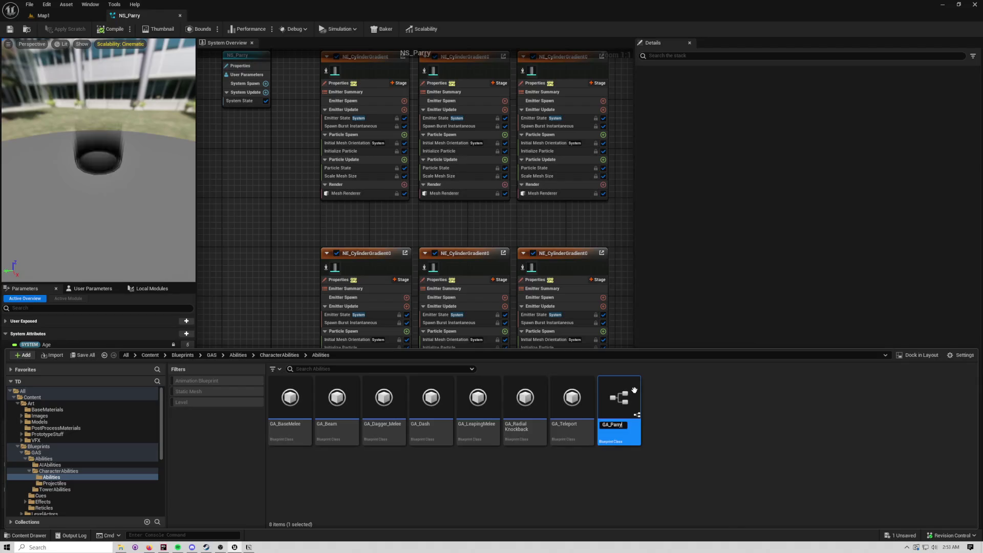
key("Return")
Step: Open GA_Parry, delete Event OnEndAbility, then compile and save it
double_click(528, 416)
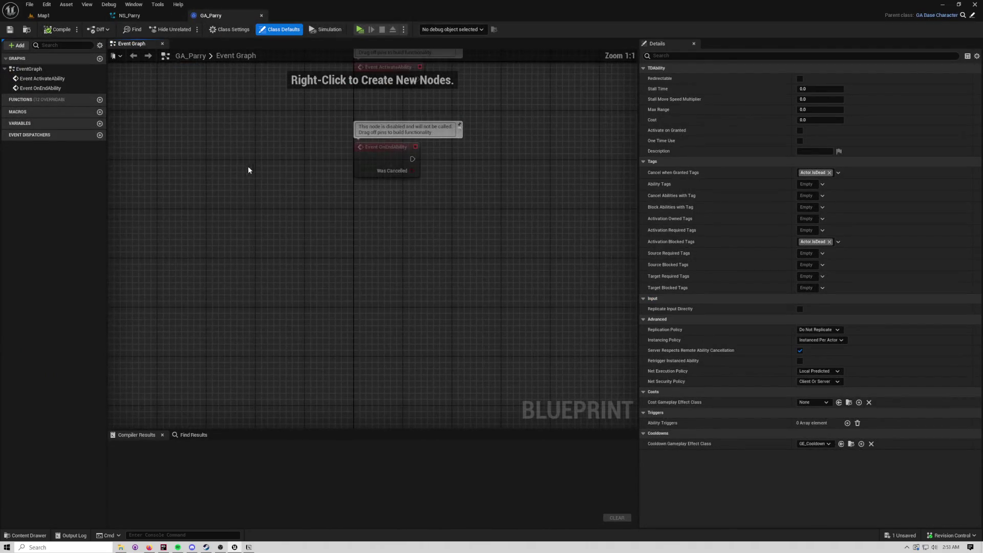
left_click_drag(245, 241, 417, 247)
key("Delete")
left_click_drag(357, 237, 395, 236)
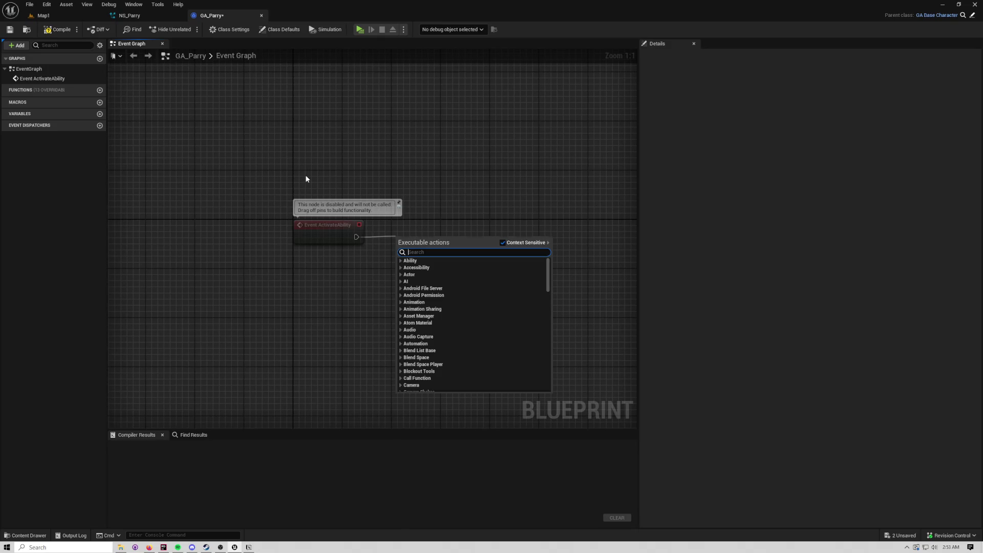
left_click(305, 174)
left_click(57, 29)
Step: Open the Content Drawer to search all folders for the abilities data table
key("ctrl+space")
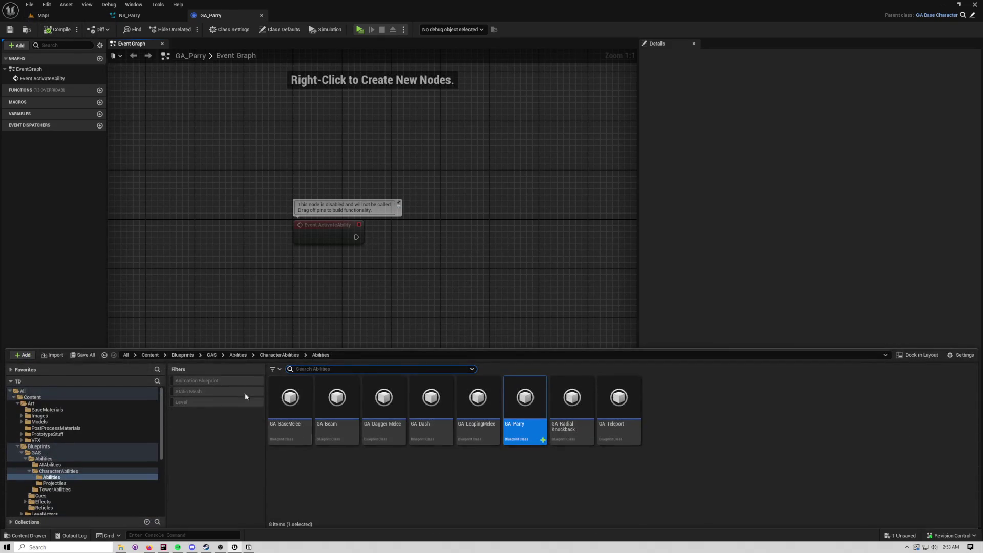
left_click(74, 391)
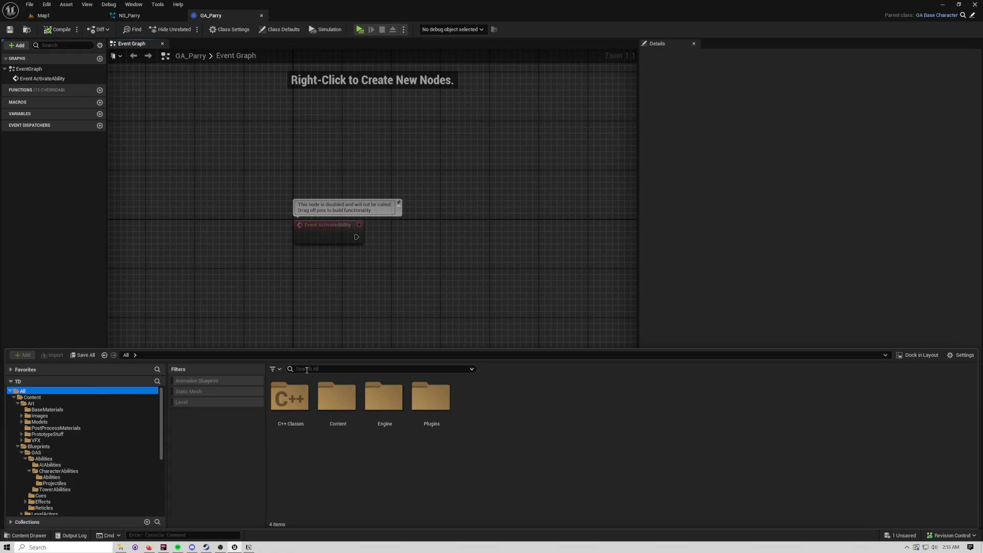
left_click(358, 368)
Step: Search 'dt_abili', open the DT_Abilities data table, and inspect NewRow_1
type("dt_abilities")
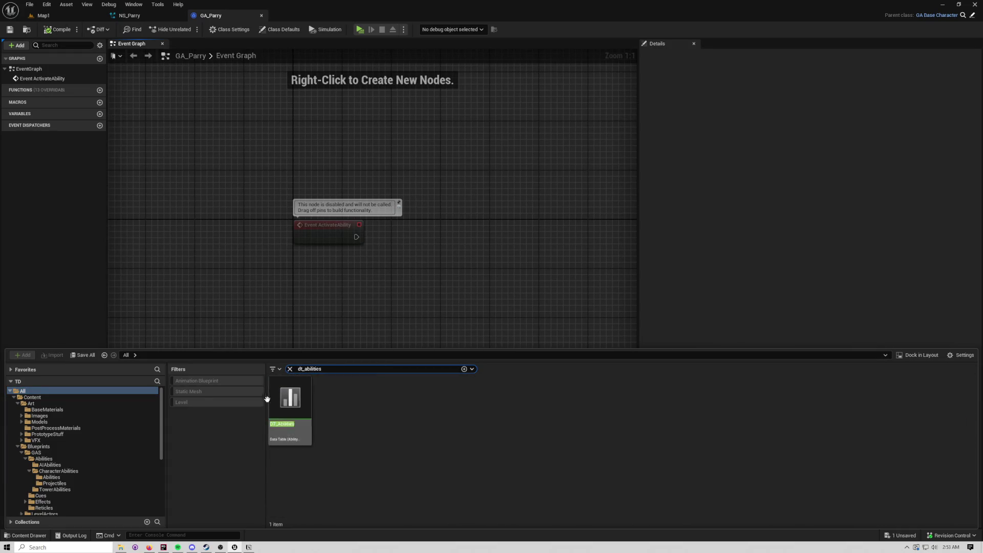
double_click(290, 399)
left_click(273, 119)
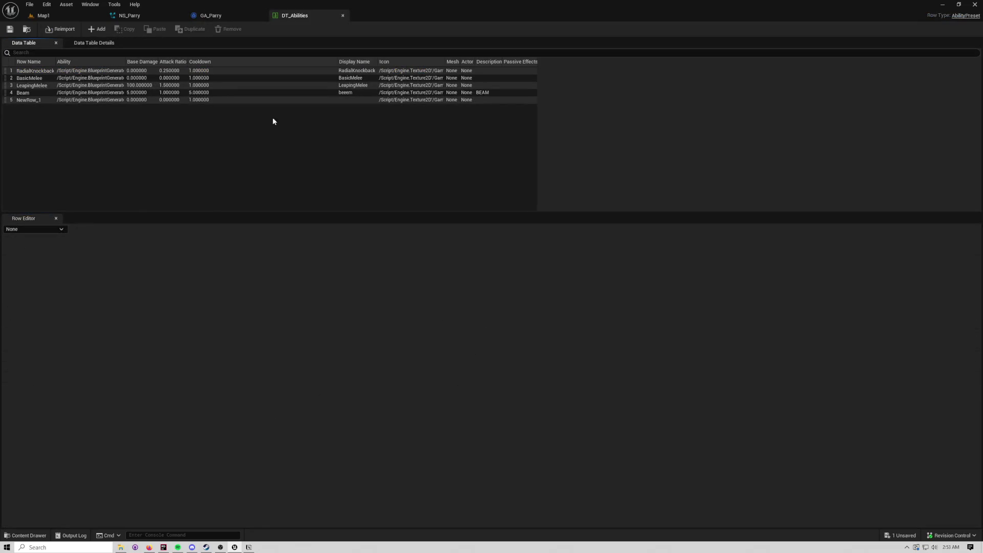
left_click(32, 100)
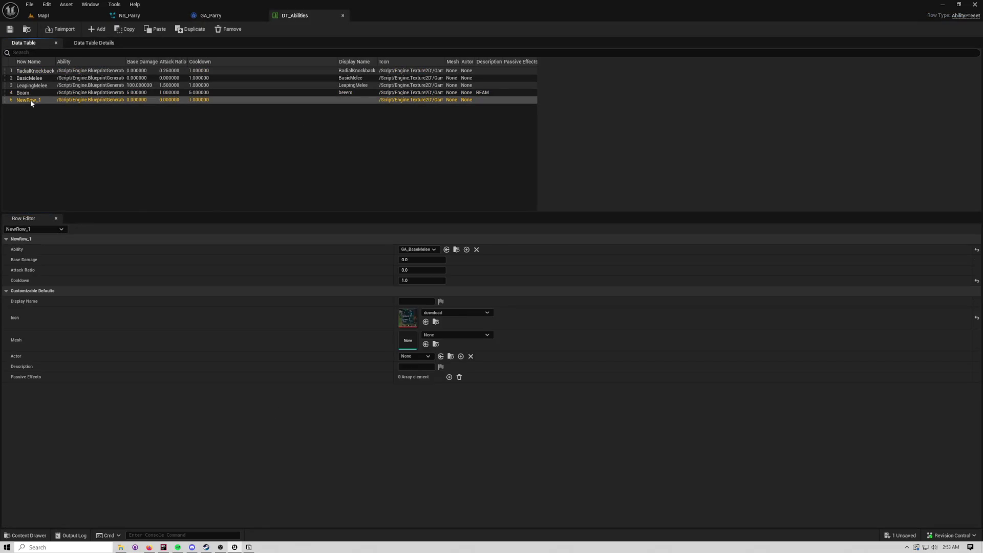
left_click(93, 122)
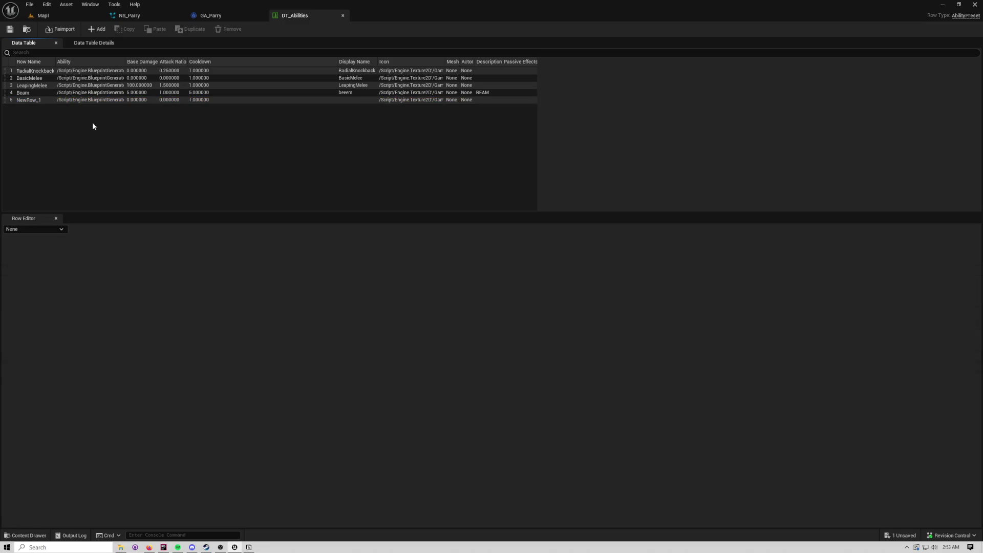
Step: Add a new row named Dagger_Parry and list its available abilities
left_click(96, 29)
double_click(23, 108)
type("Pa")
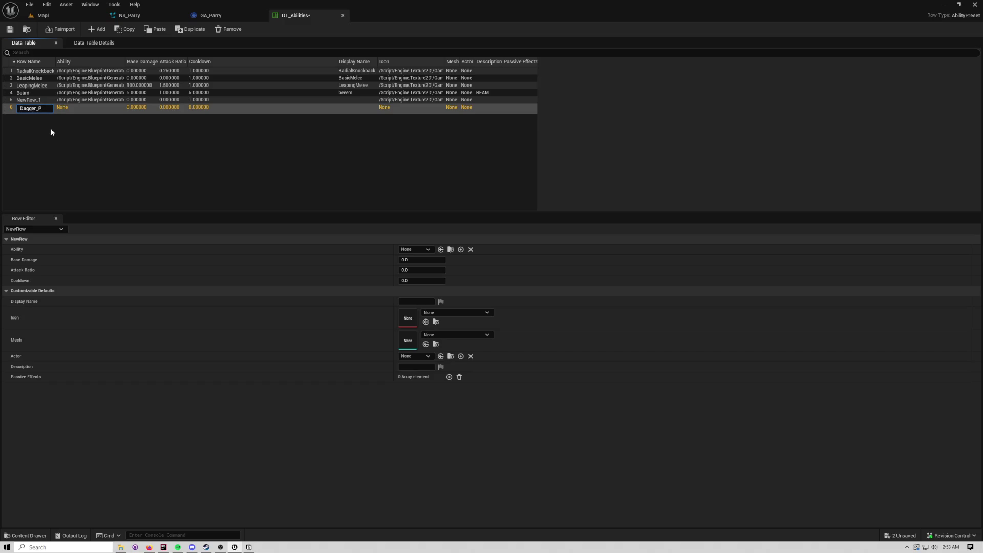
type("arry")
key("Return")
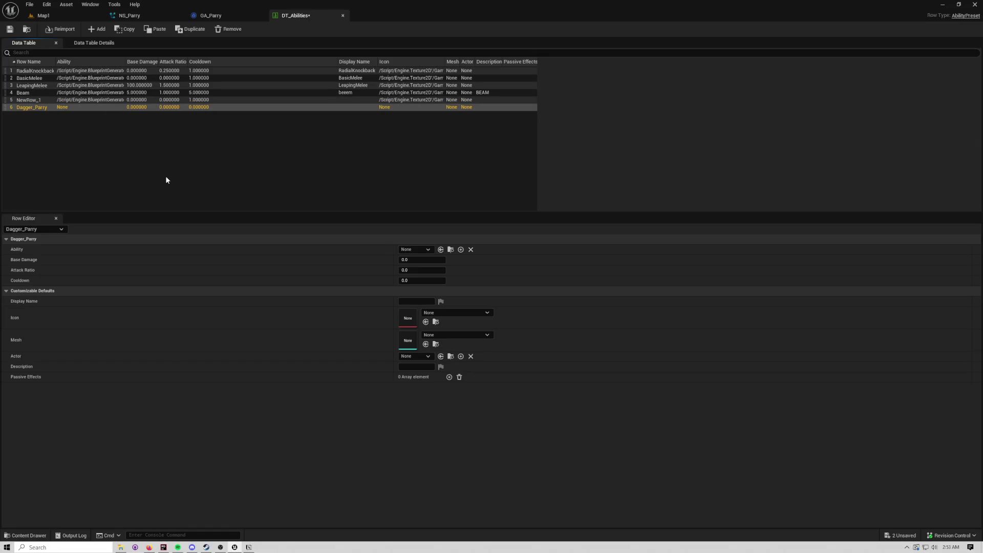
left_click(405, 249)
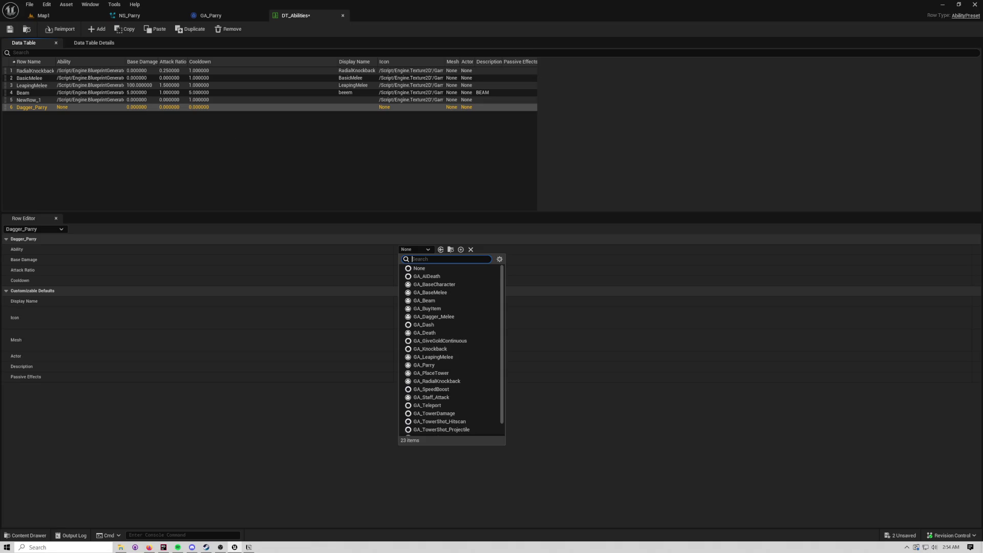
Step: Assign GA_Parry as the Dagger_Parry row's ability and set its Cooldown to 3.0
key("Escape")
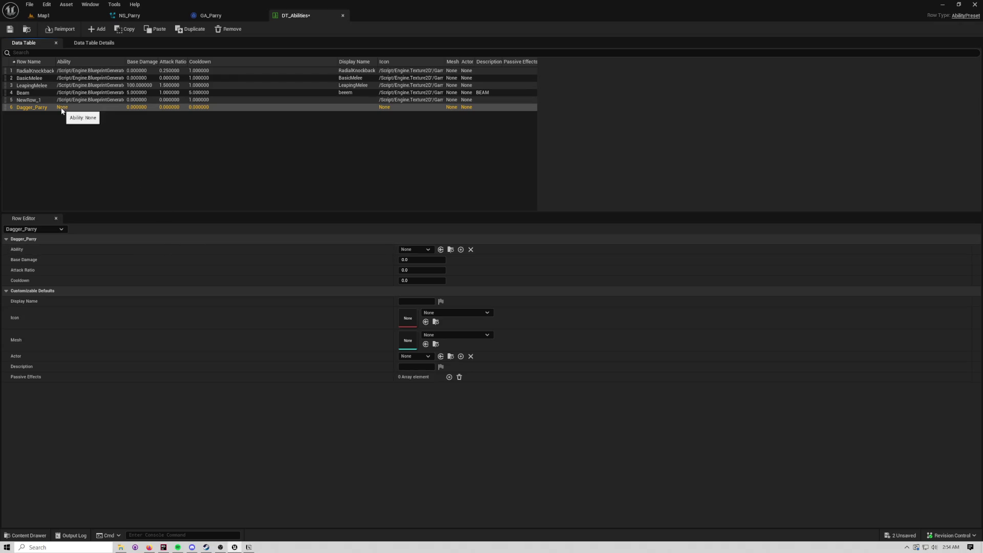
left_click(420, 250)
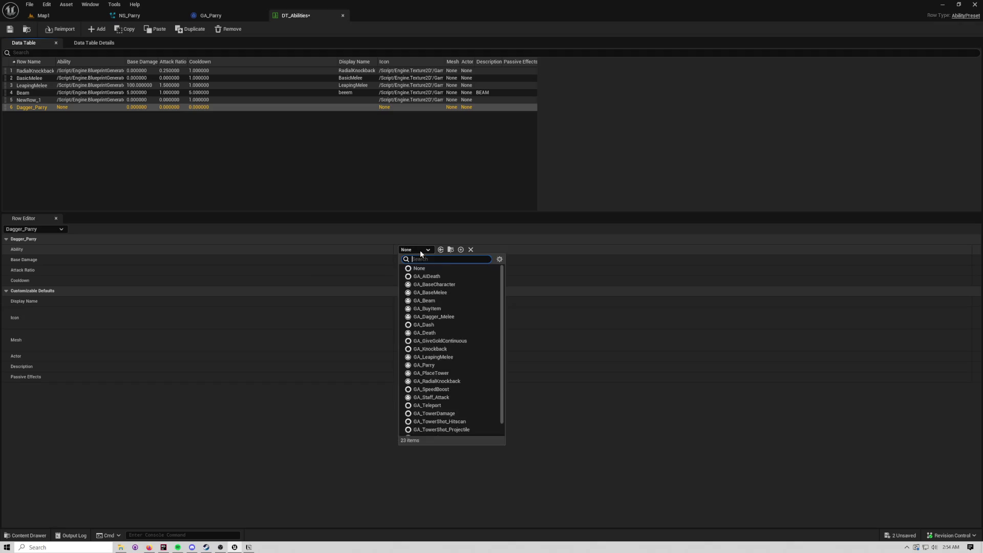
type("parry")
key("Return")
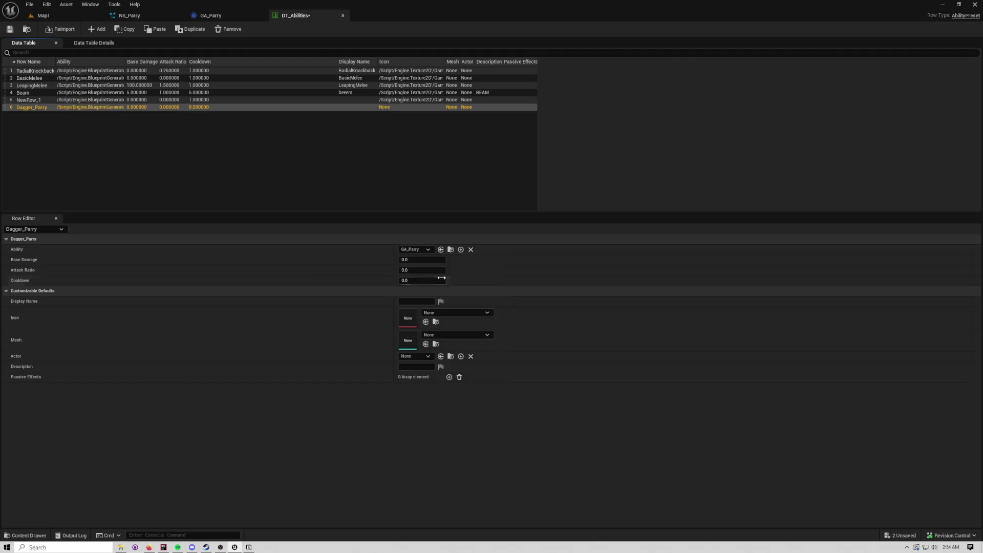
left_click(418, 260)
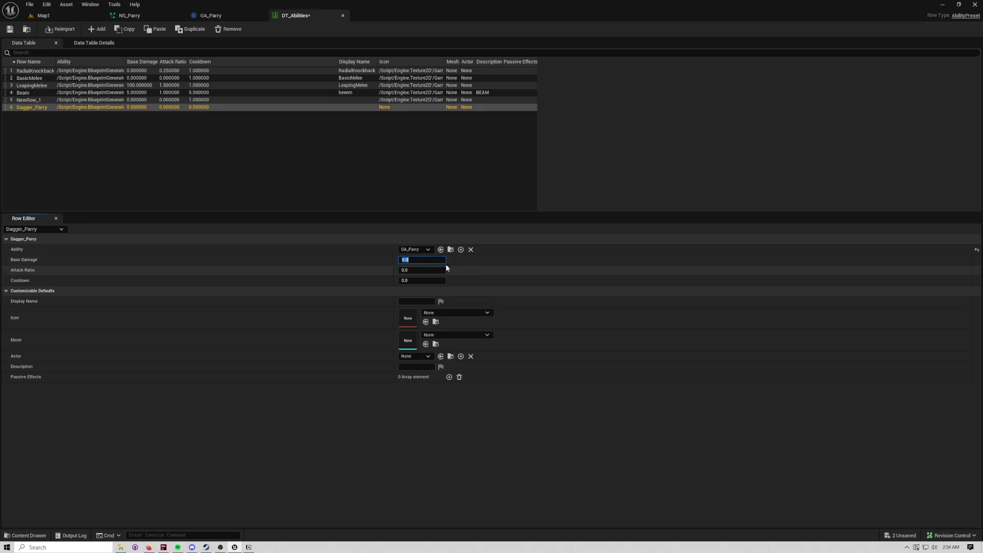
left_click(426, 282)
type("3")
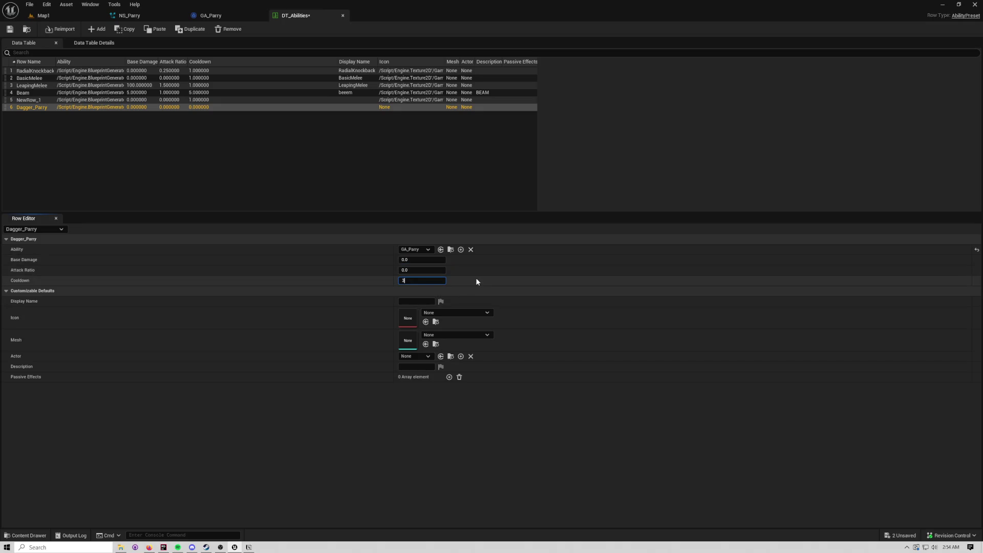
key("Return")
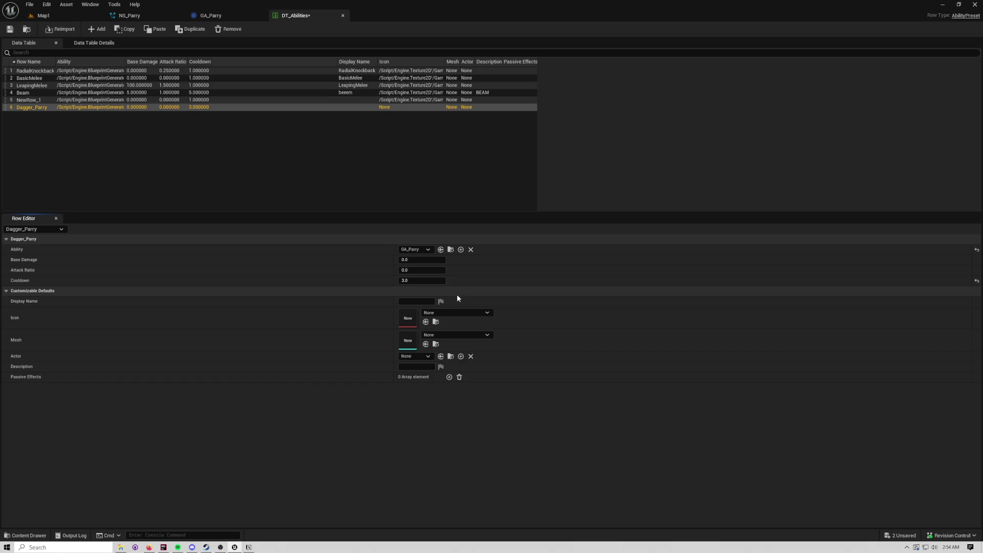
key("Tab")
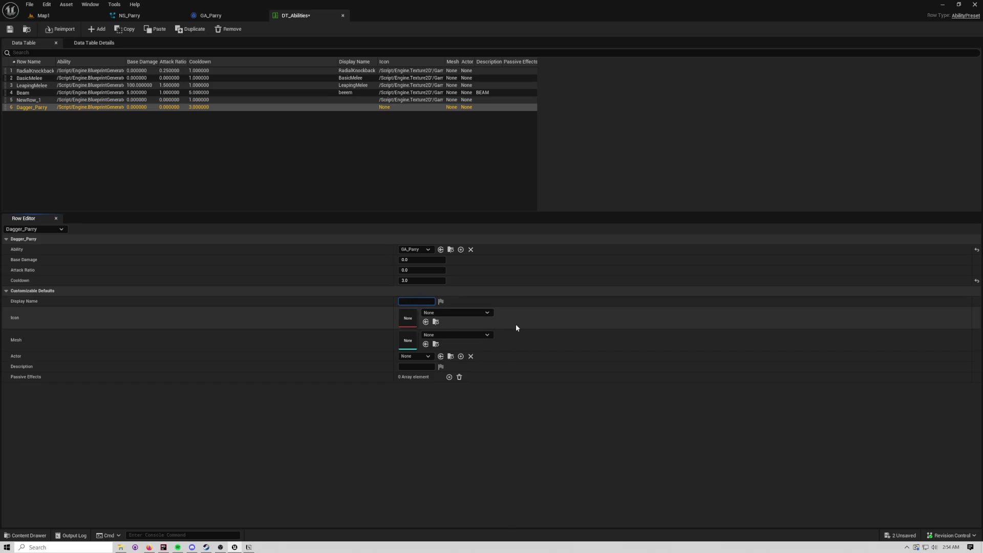
type("Parry")
Step: Commit display name Parry, pick the T_Circle_01 icon, and enter description 'o description yestasgf'
left_click(462, 313)
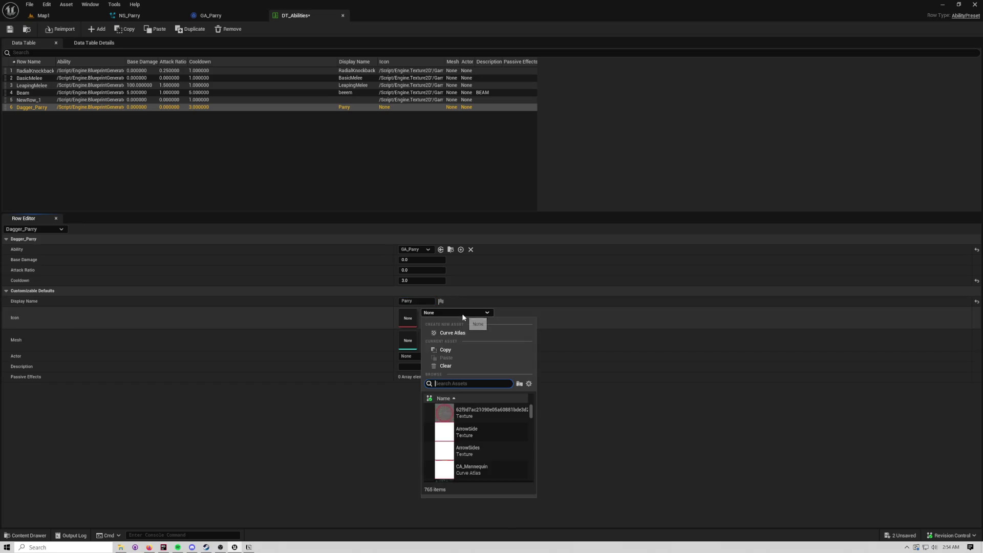
scroll(485, 415, "down", 3)
scroll(486, 416, "down", 10)
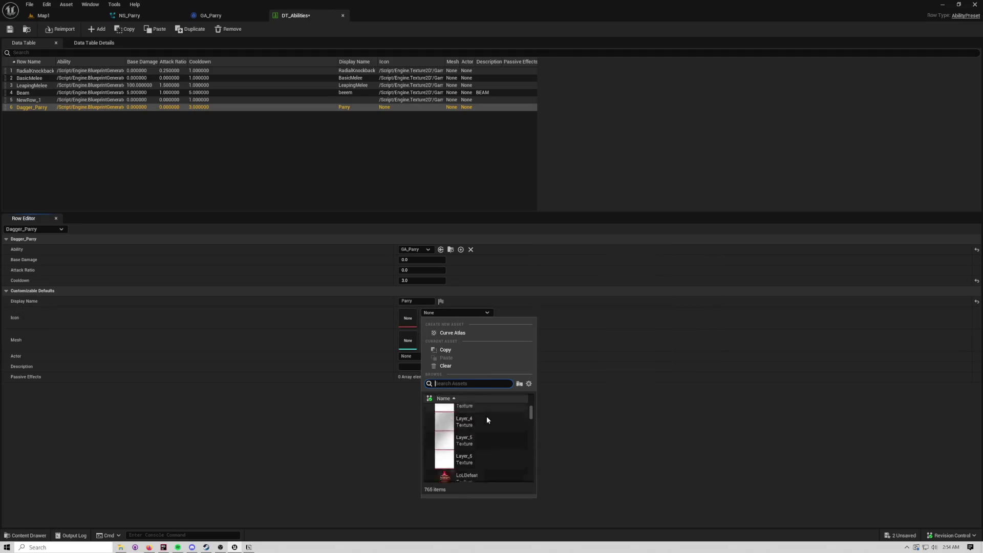
scroll(486, 417, "down", 8)
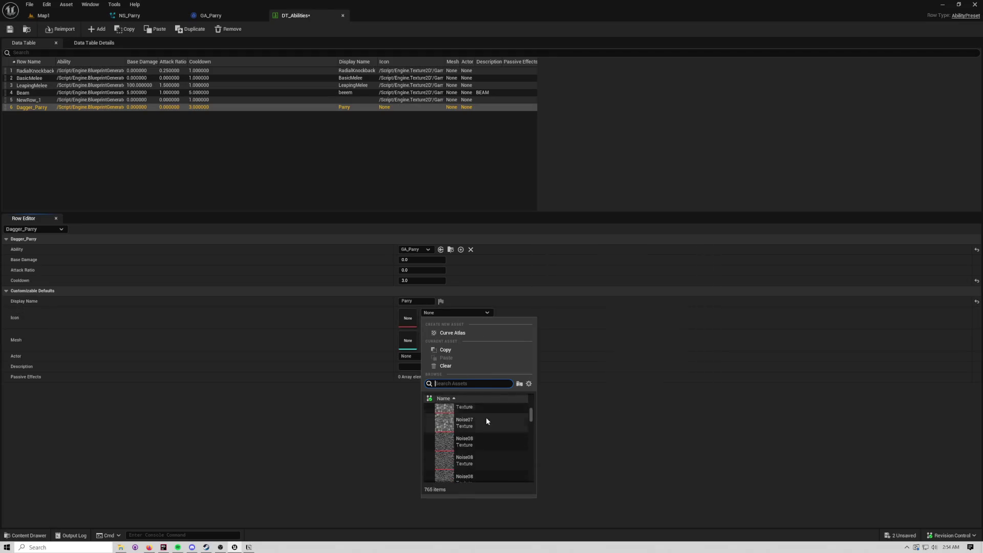
scroll(485, 417, "down", 12)
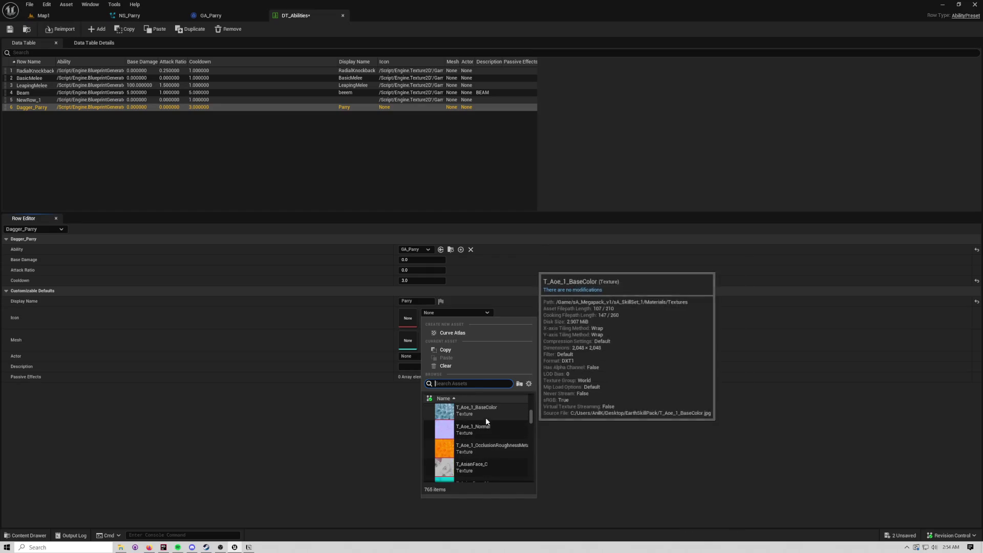
scroll(530, 417, "down", 5)
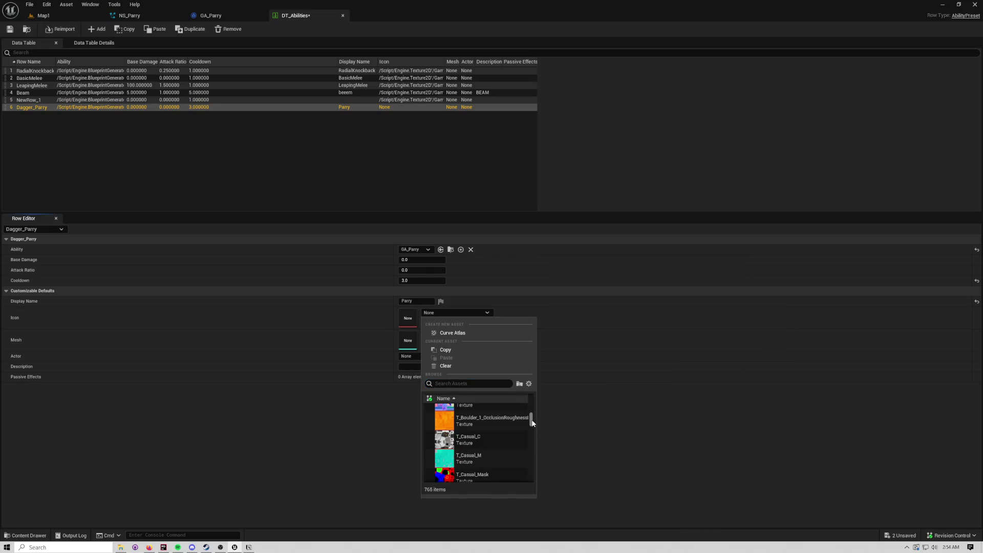
scroll(511, 418, "down", 10)
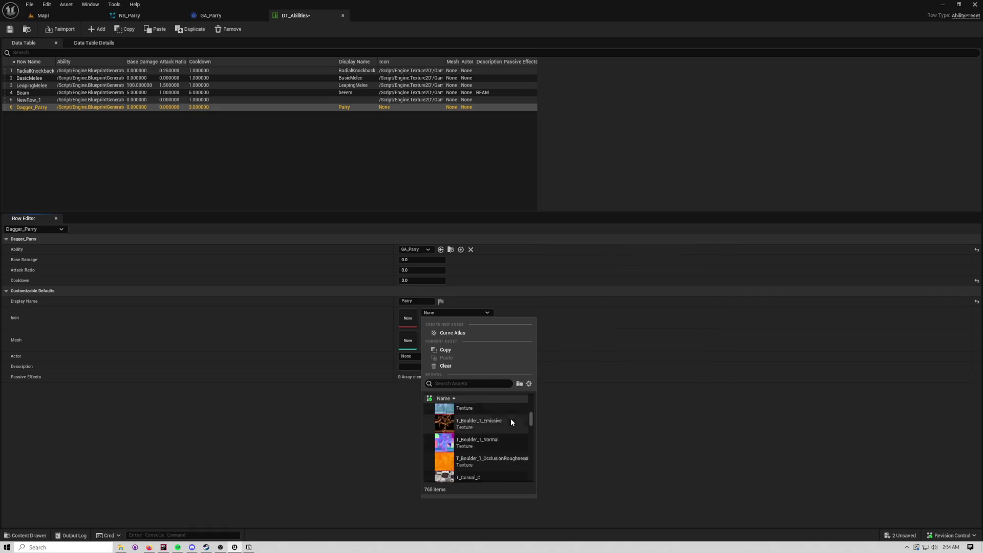
scroll(511, 419, "down", 3)
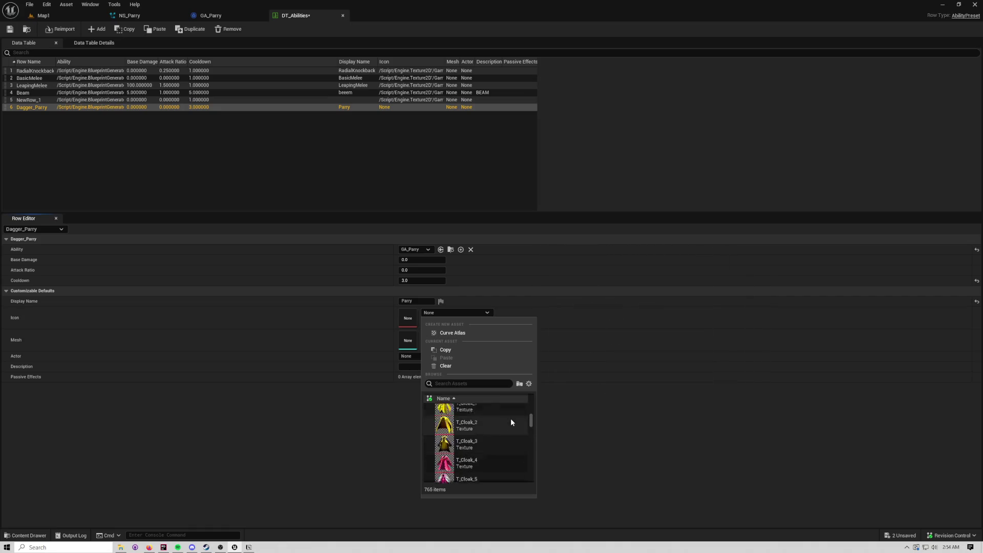
scroll(511, 419, "up", 1)
left_click(452, 416)
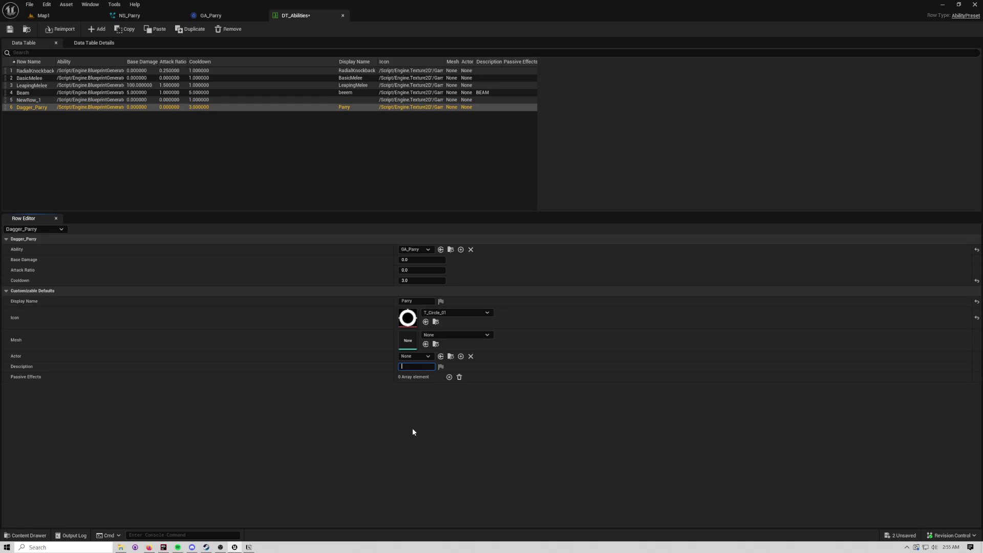
type("no descrip")
type("tion yestasgf")
key("Return")
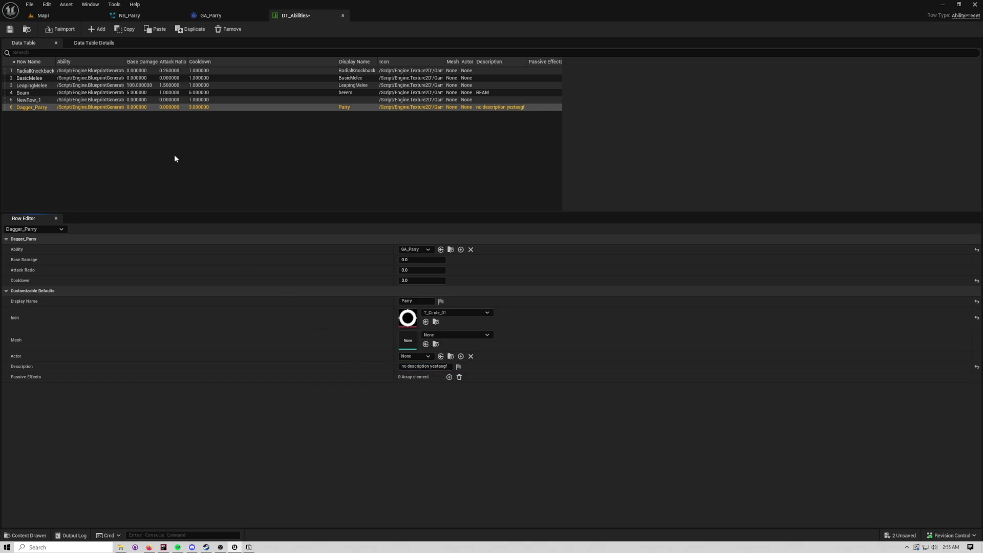
Step: Save the DT_Abilities table, return to Map1 and browse to the Maps folder
left_click(9, 29)
left_click(44, 15)
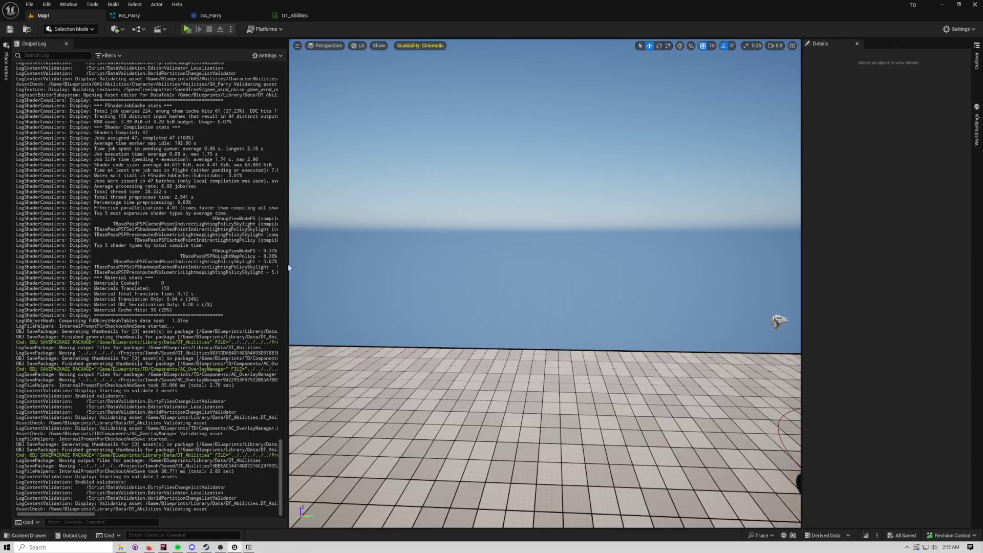
key("ctrl+space")
key("ctrl+space")
key("ctrl+space")
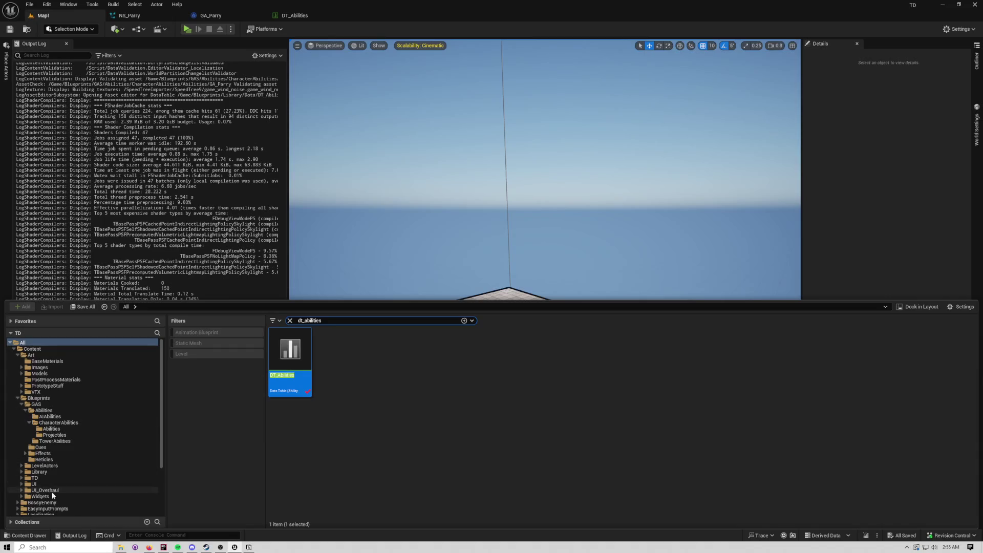
scroll(52, 487, "down", 2)
scroll(52, 474, "down", 3)
left_click(41, 472)
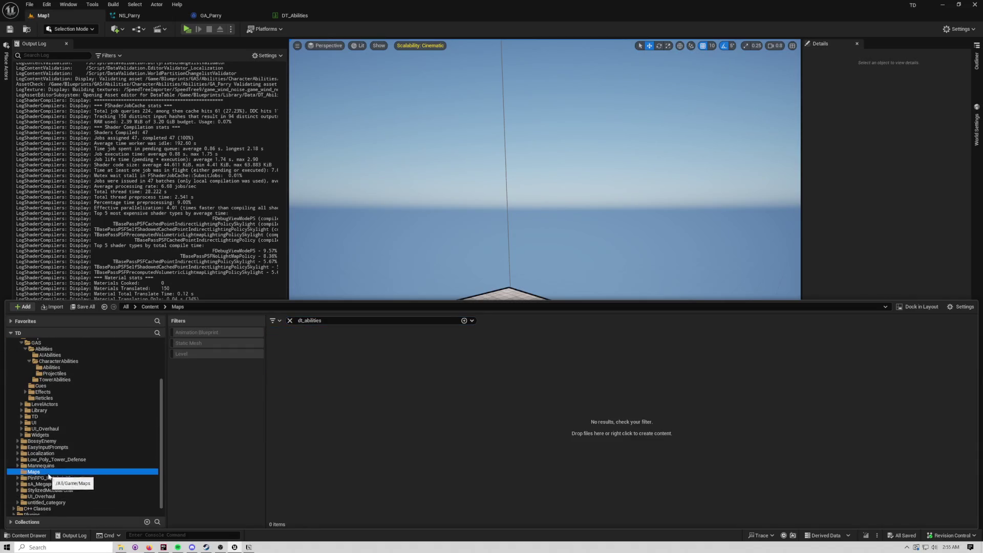
Step: Open the MainMenu map, run a client-and-server play test, and acknowledge the crash message
left_click(290, 321)
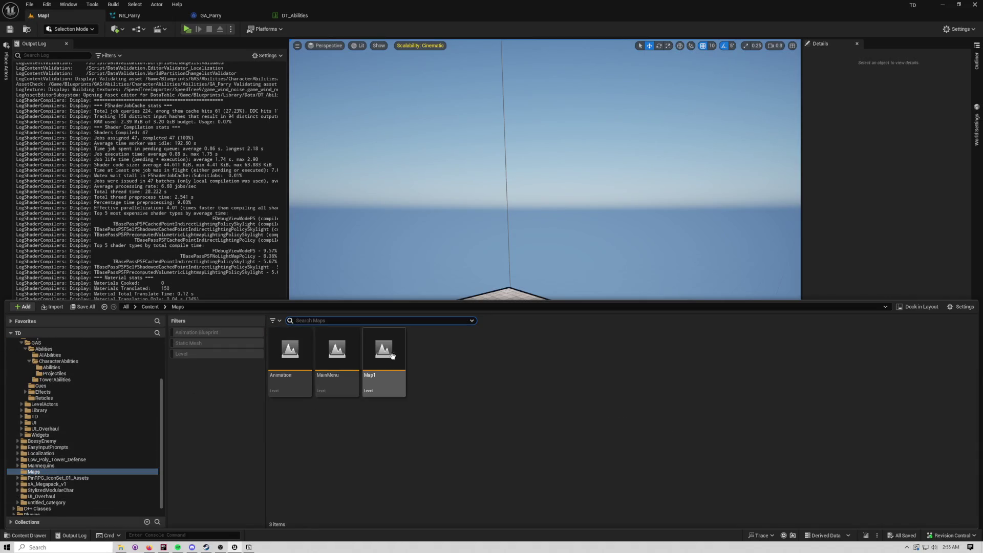
double_click(325, 354)
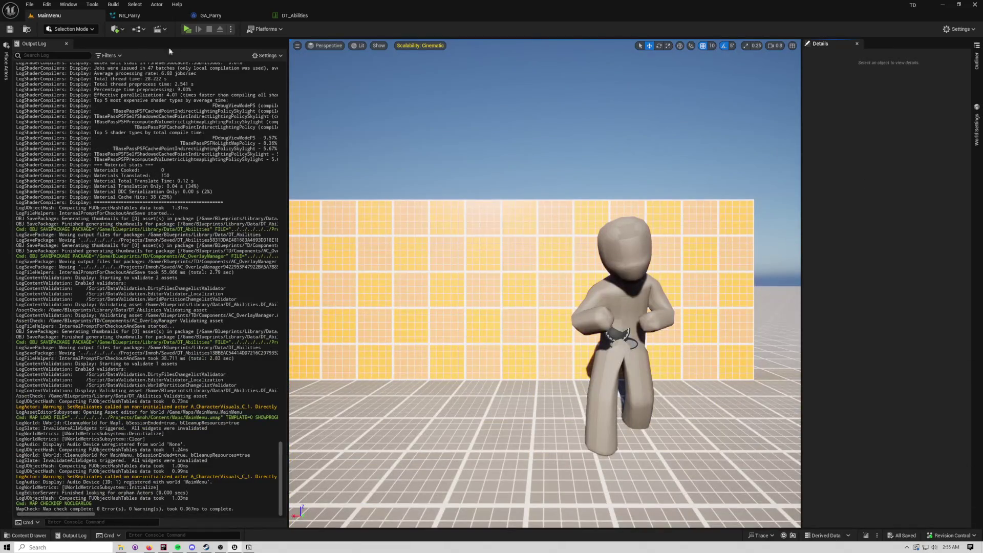
left_click(188, 29)
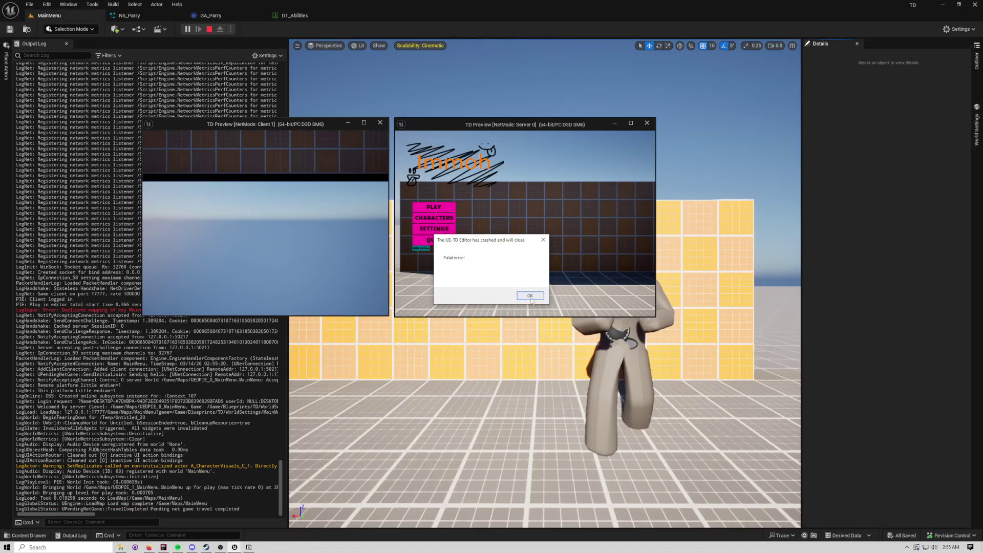
left_click(529, 296)
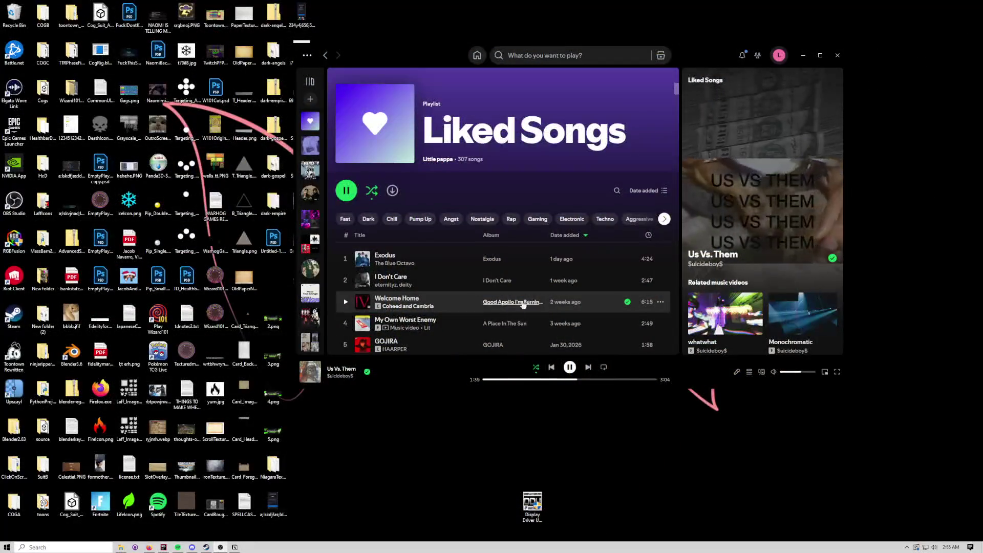
Step: In File Explorer, open TD.log from E:\GameDevelopment\Projects\Immoh\Saved\Logs
key("super+e")
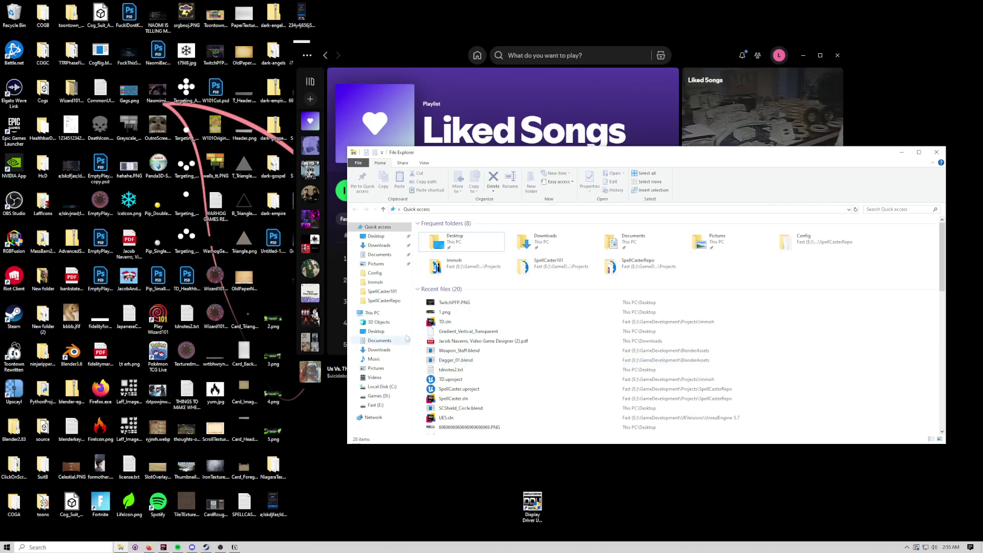
left_click(372, 313)
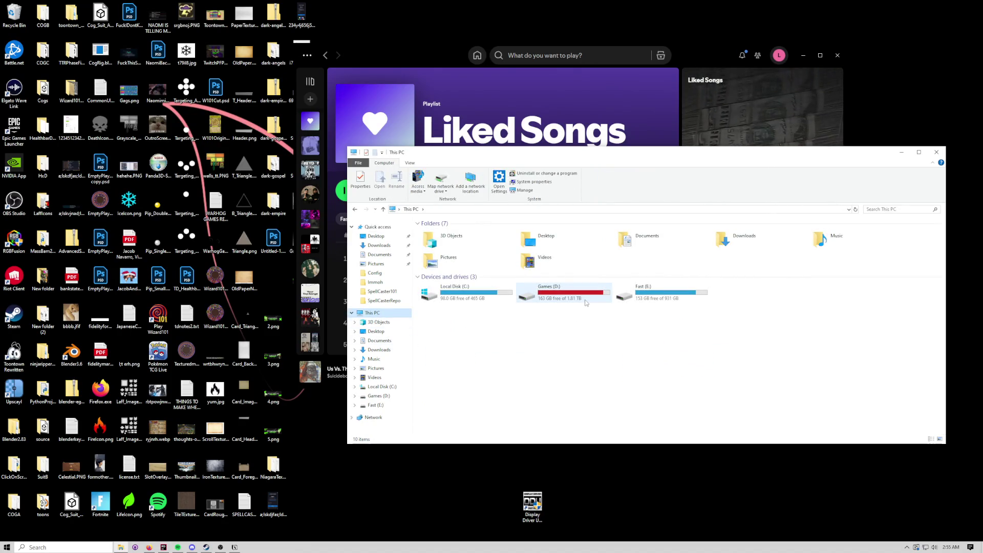
double_click(586, 301)
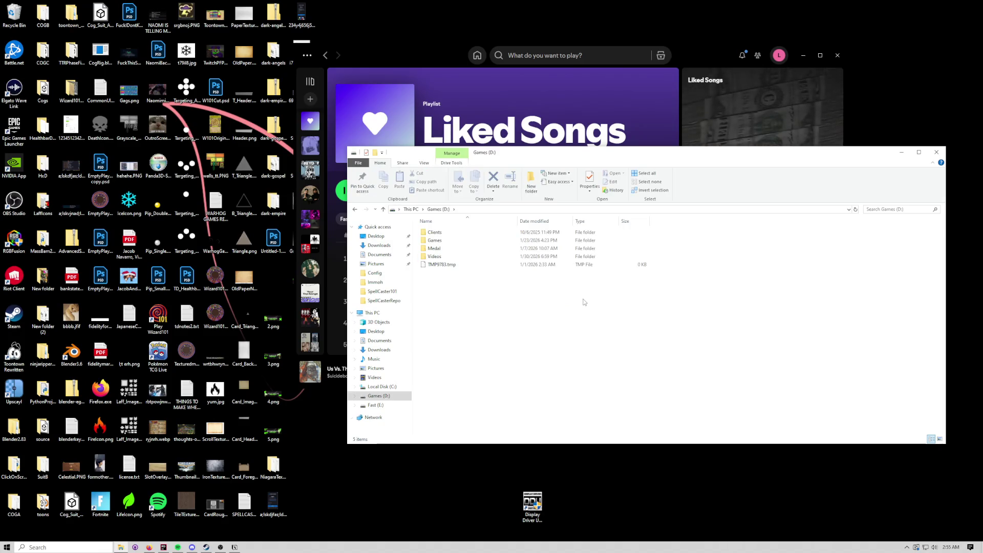
left_click(372, 313)
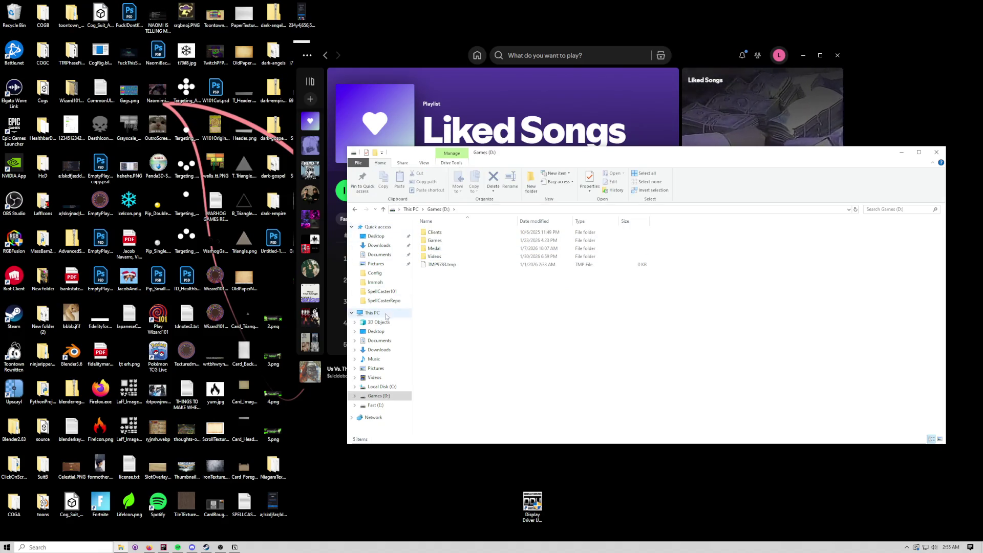
double_click(654, 293)
double_click(444, 240)
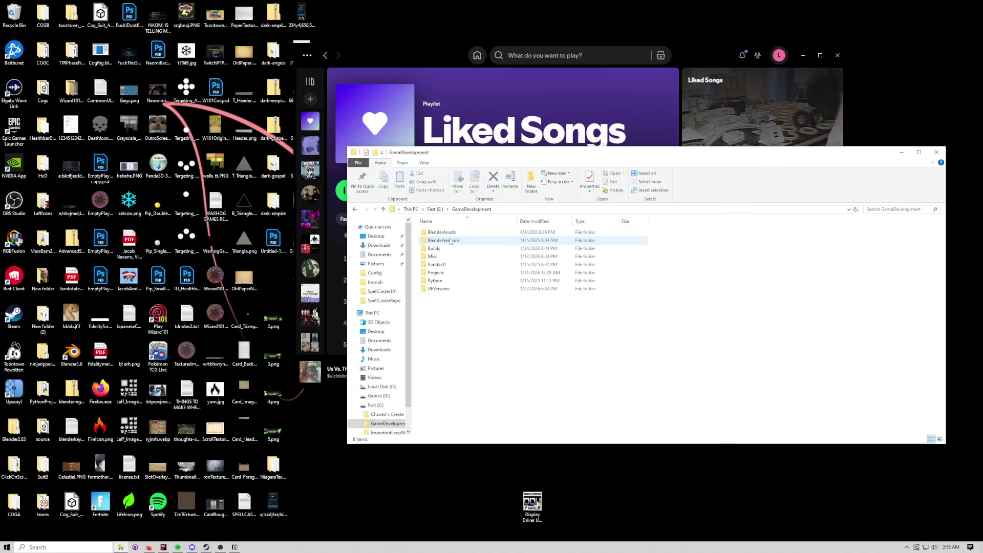
double_click(447, 271)
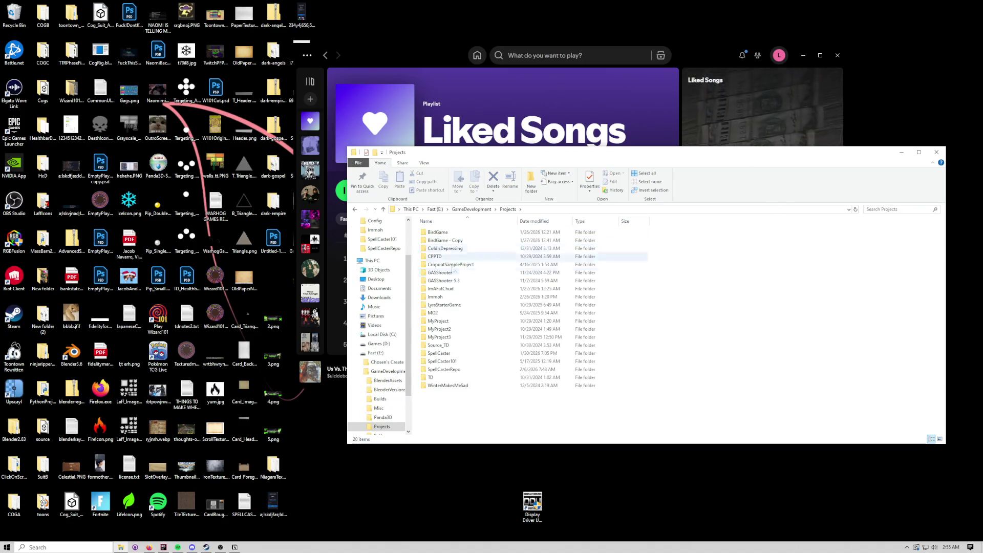
double_click(449, 300)
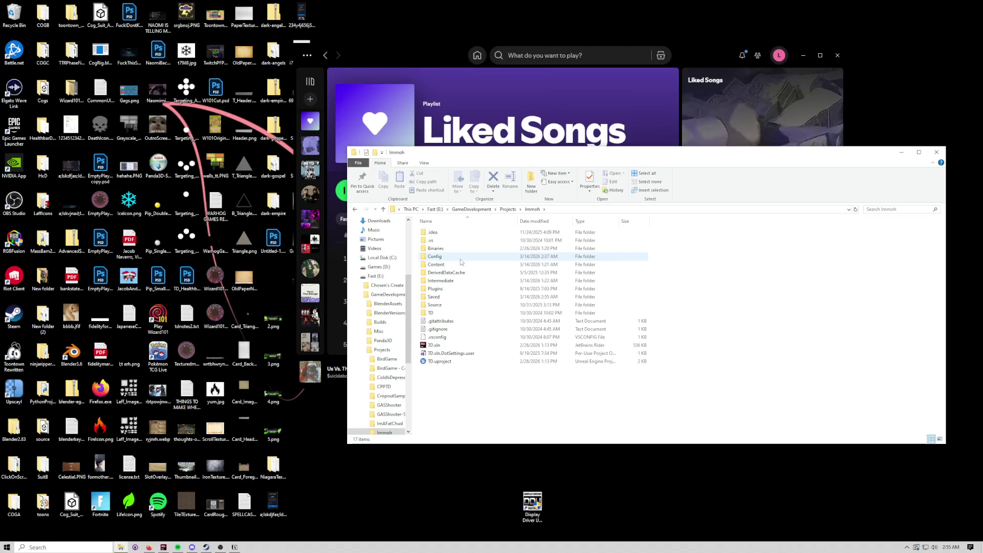
double_click(452, 298)
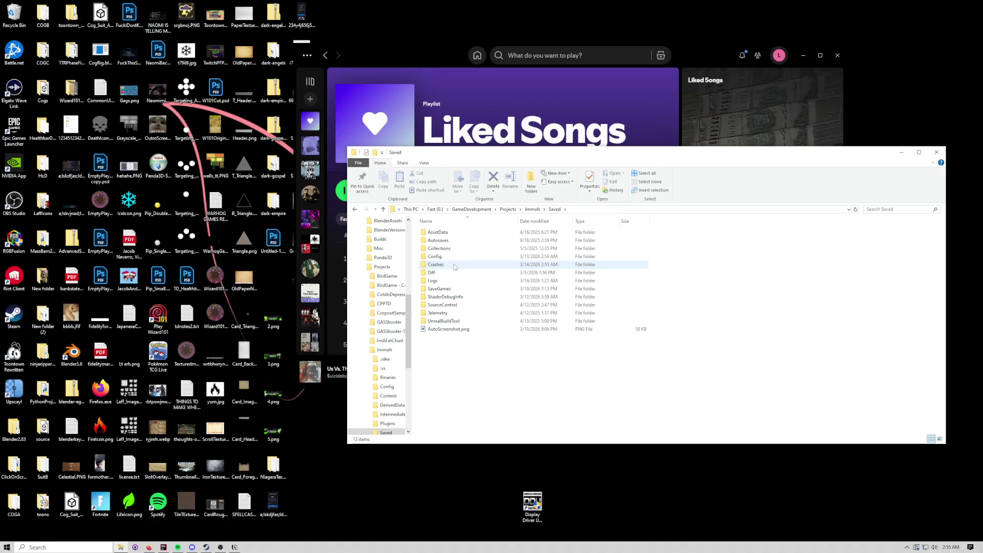
left_click(449, 284)
double_click(449, 284)
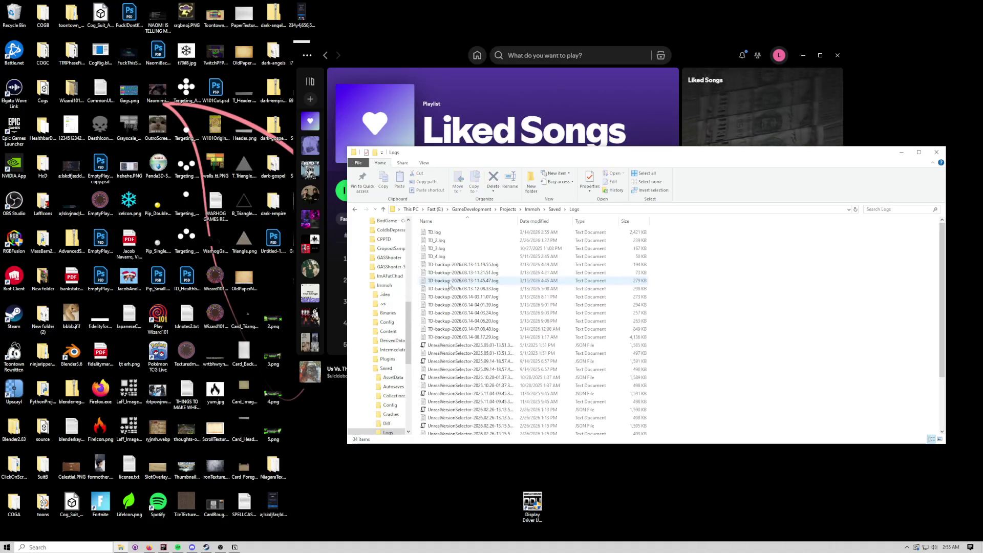
double_click(443, 232)
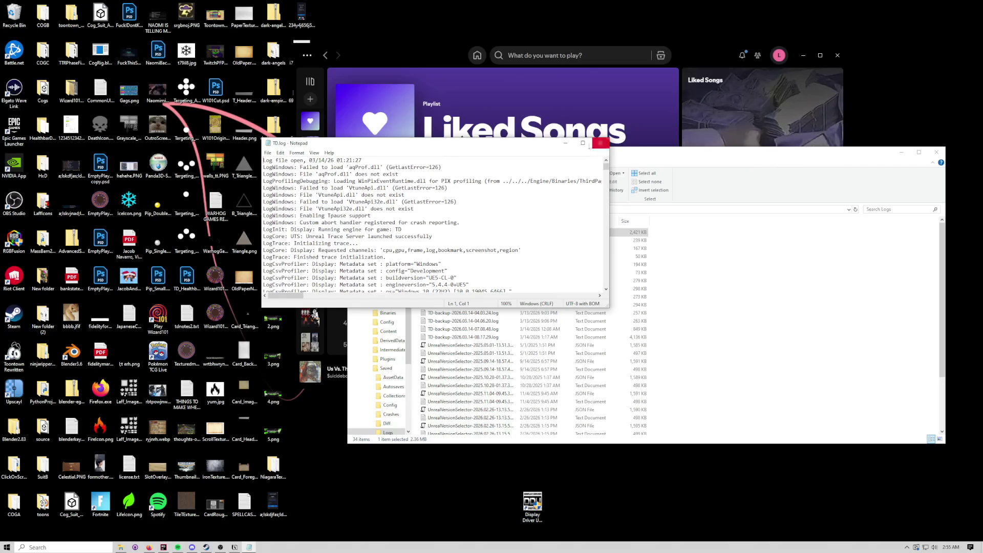
Step: Widen the Notepad window and select the IsNetRelevantFor callstack entry at TDCharacterVisuals.cpp:27
scroll(577, 205, "down", 10)
left_click_drag(606, 171, 608, 290)
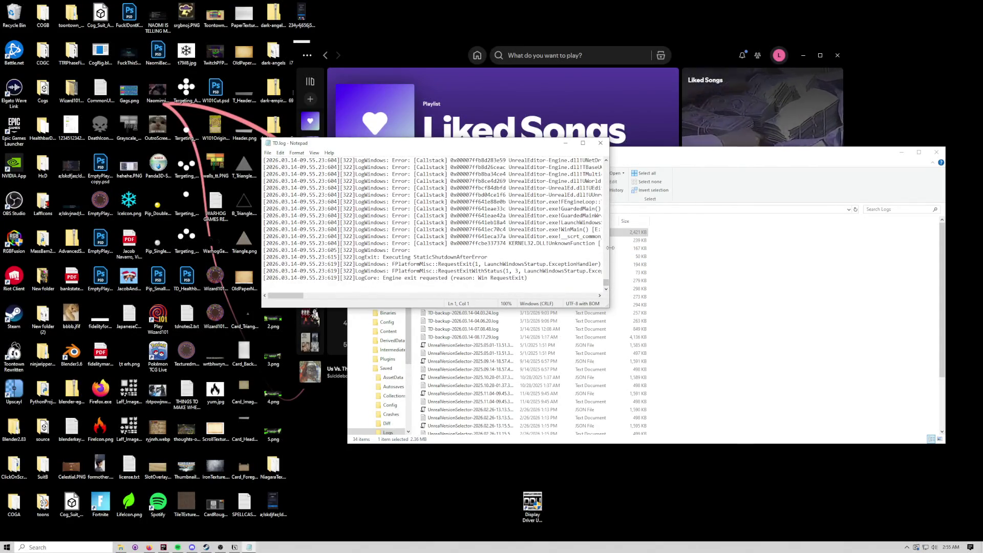
left_click_drag(610, 247, 920, 248)
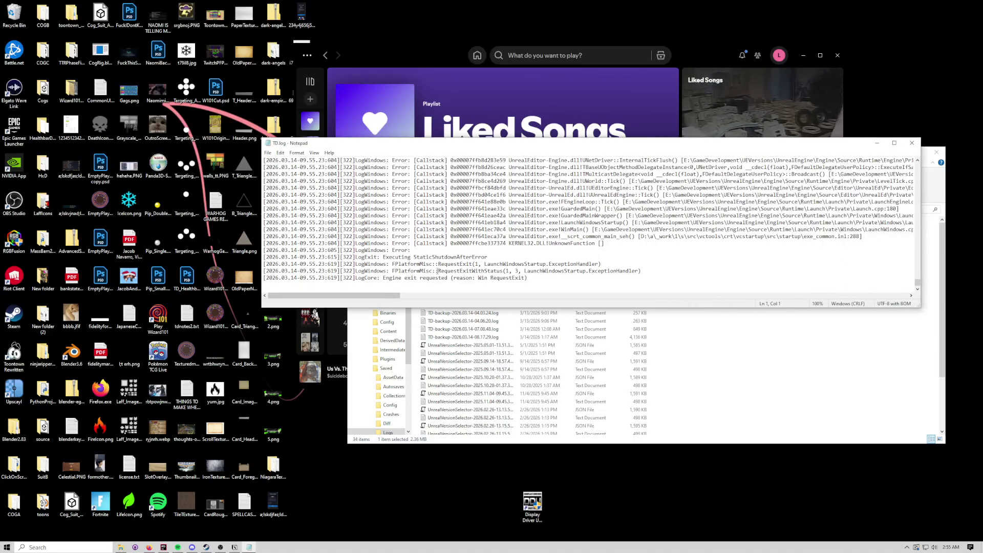
scroll(438, 271, "up", 6)
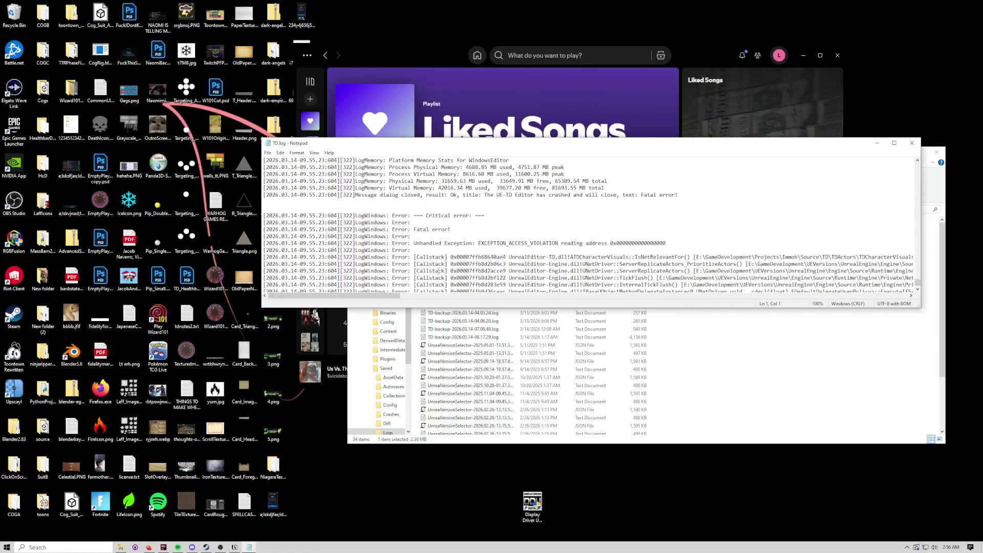
left_click_drag(384, 297, 410, 300)
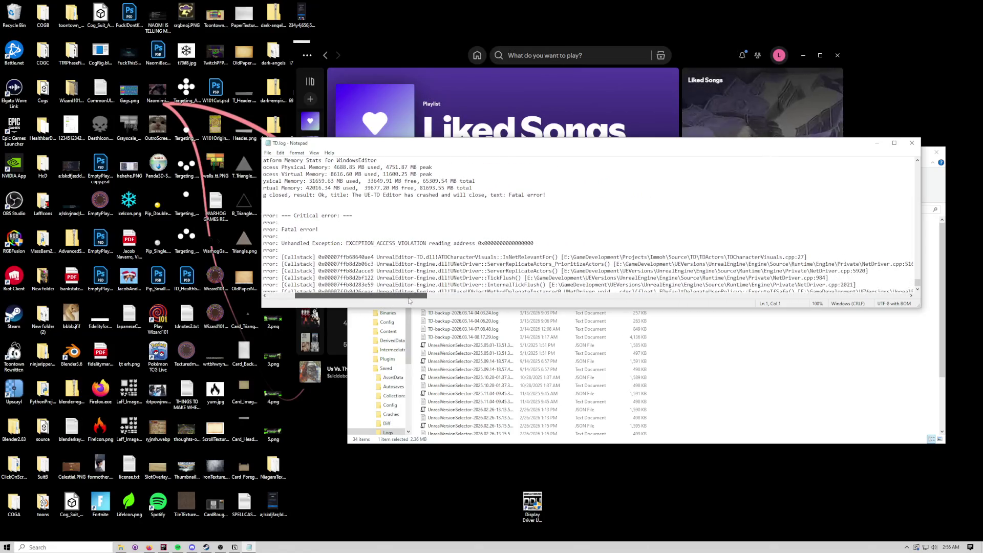
left_click_drag(503, 257, 804, 258)
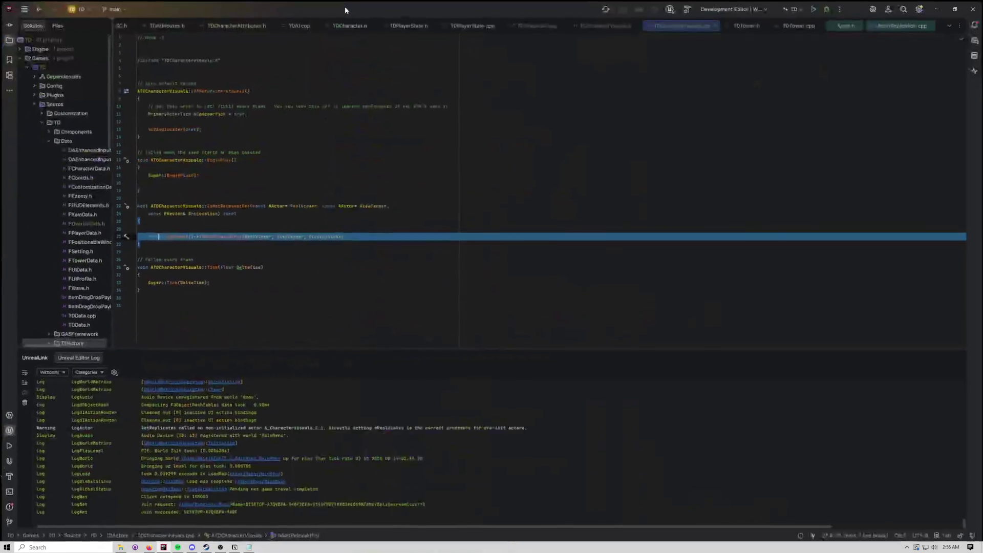
Step: Add an 'if (GetOwner())' condition with an opening brace above the return line
key("End")
key("shift+Home")
key("shift+Home")
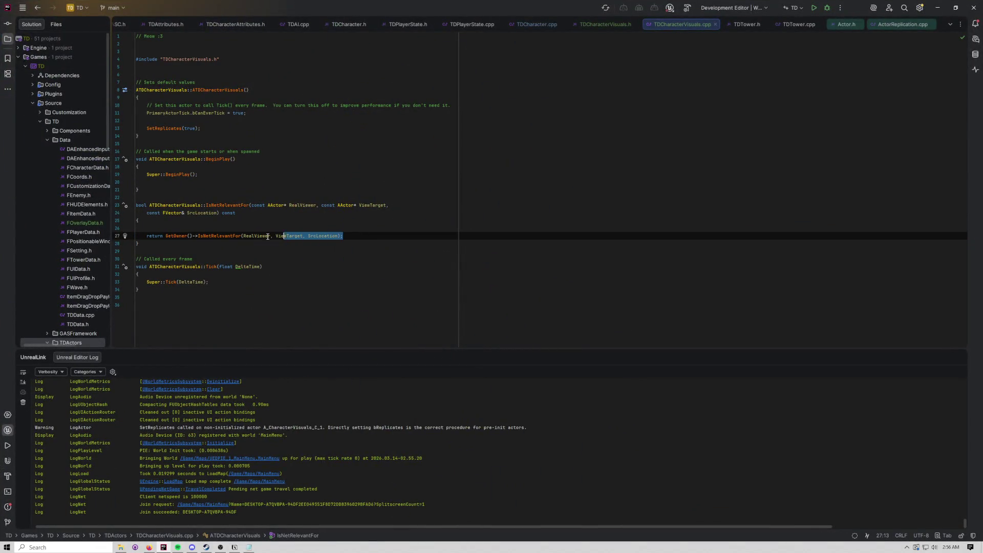
double_click(177, 235)
left_click_drag(193, 236, 166, 236)
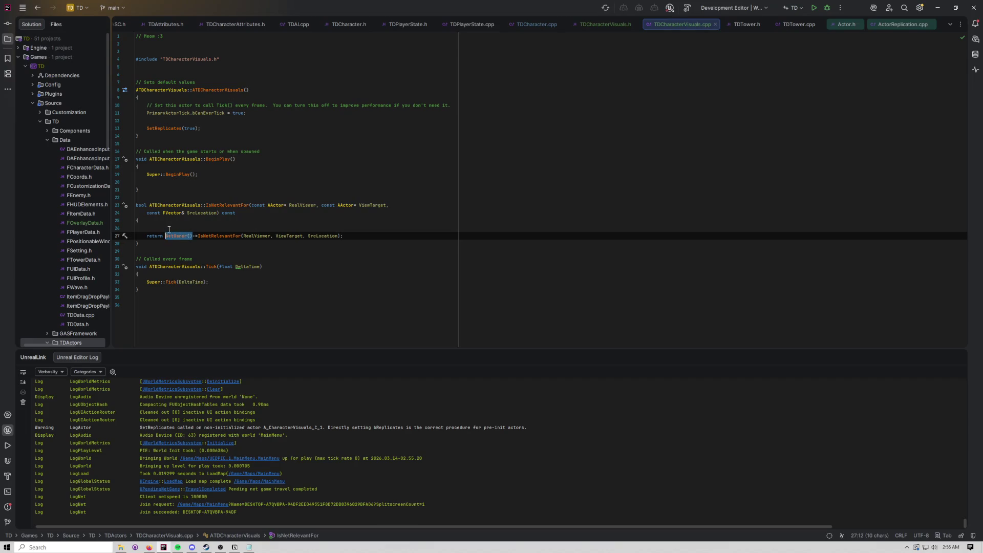
left_click(169, 228)
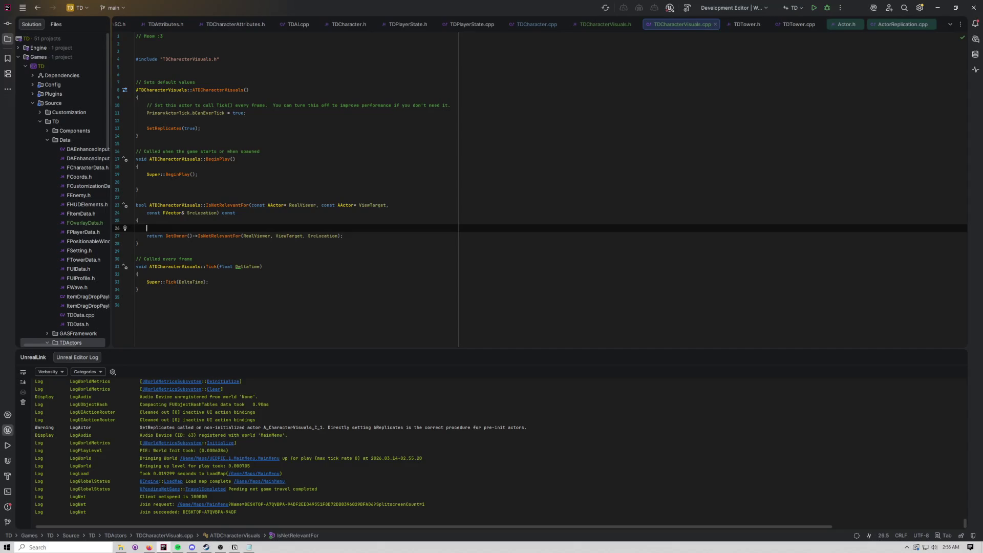
type("if (GetO")
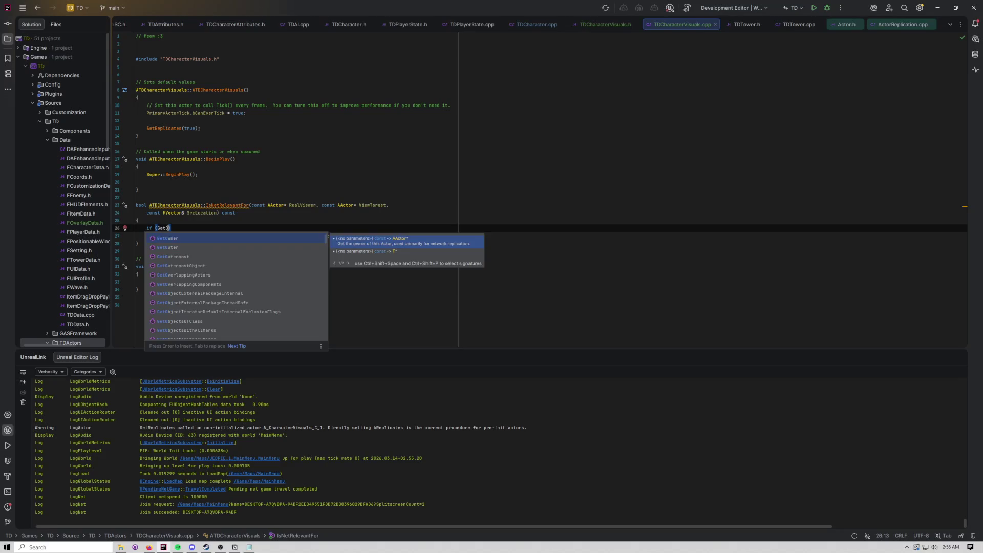
type("wner")
key("Return")
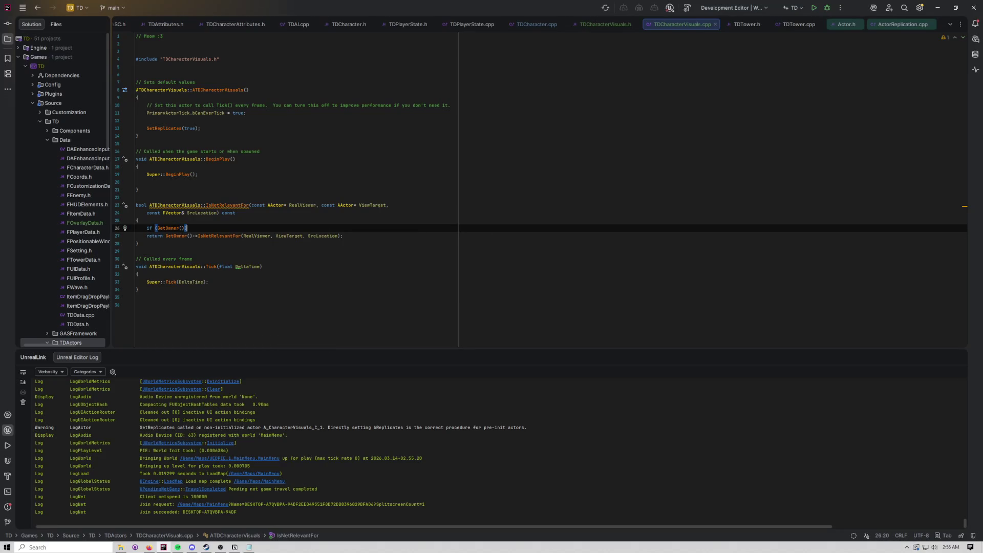
key("Return")
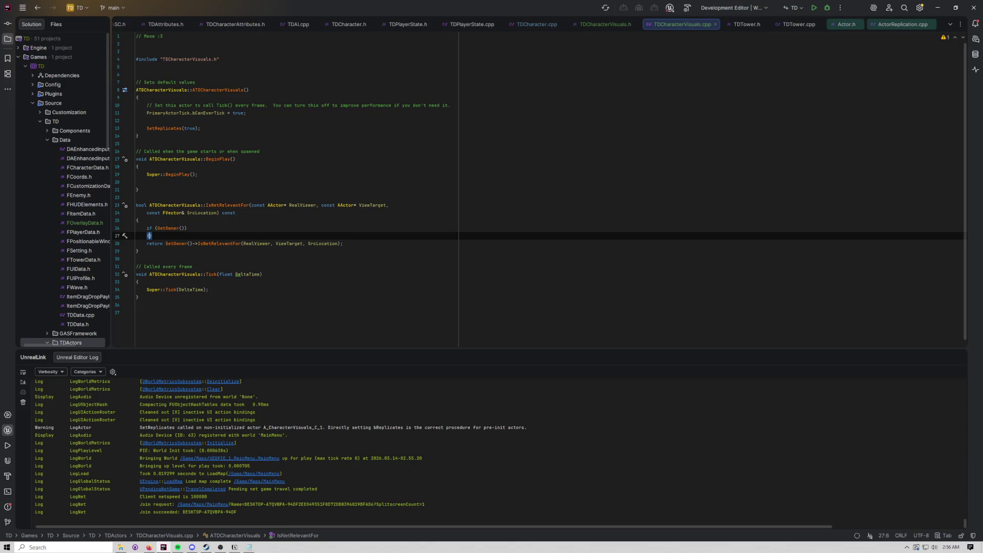
type("{")
key("Return")
Step: Move the return statement into the if block and add a fallback 'return false'
triple_click(178, 260)
key("ctrl+x")
key("Up")
key("Up")
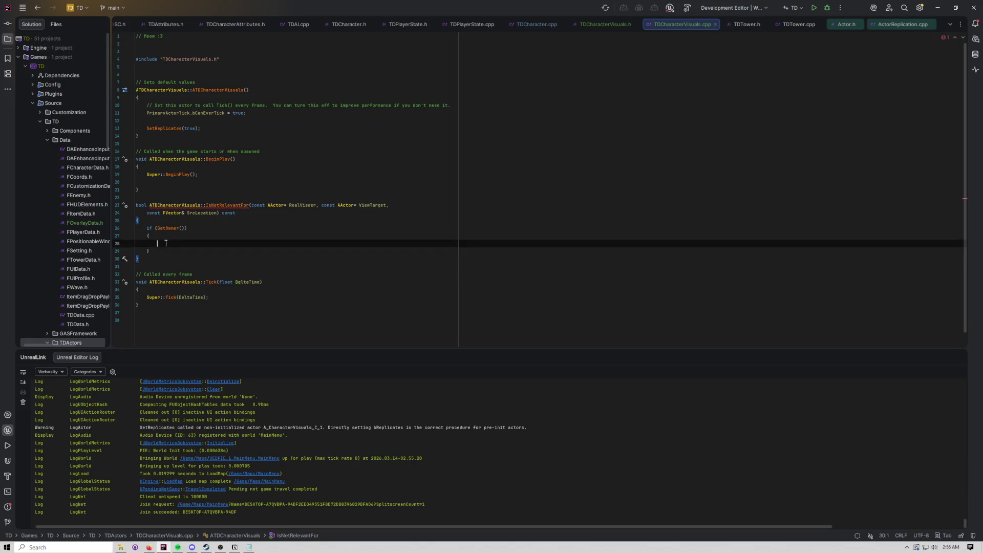
key("ctrl+v")
left_click(172, 258)
key("Return")
type("return ")
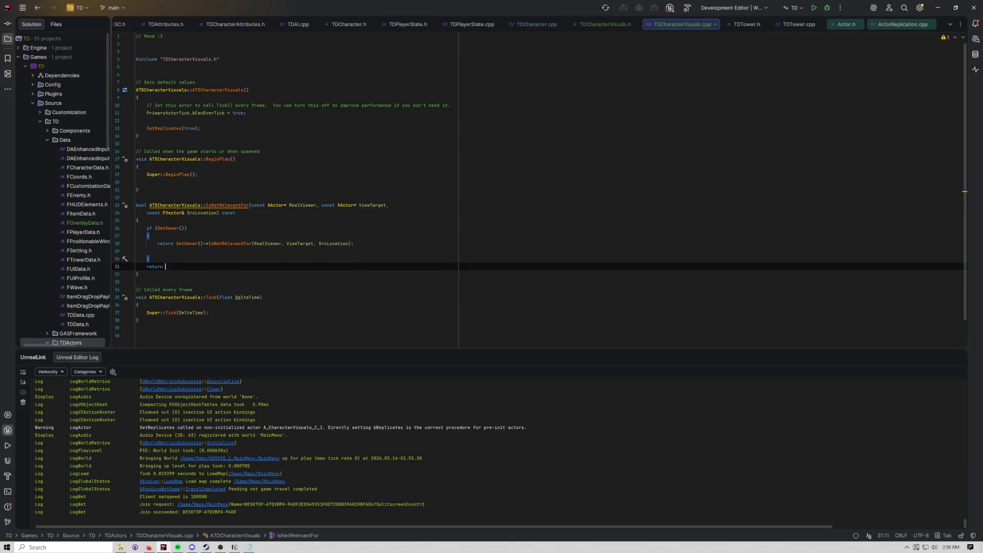
type("false;")
Step: Build and run the TD project from Rider
left_click(814, 7)
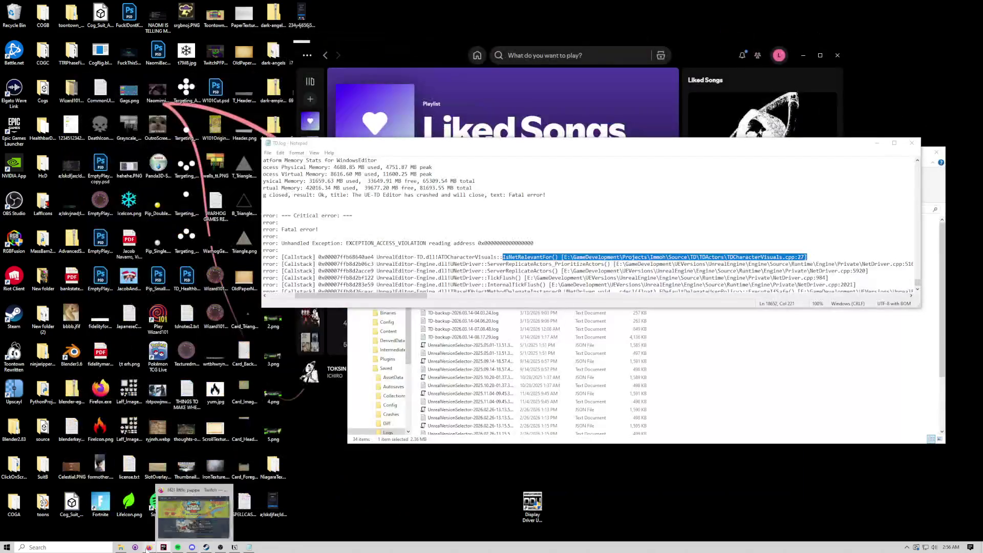
mouse_move(147, 548)
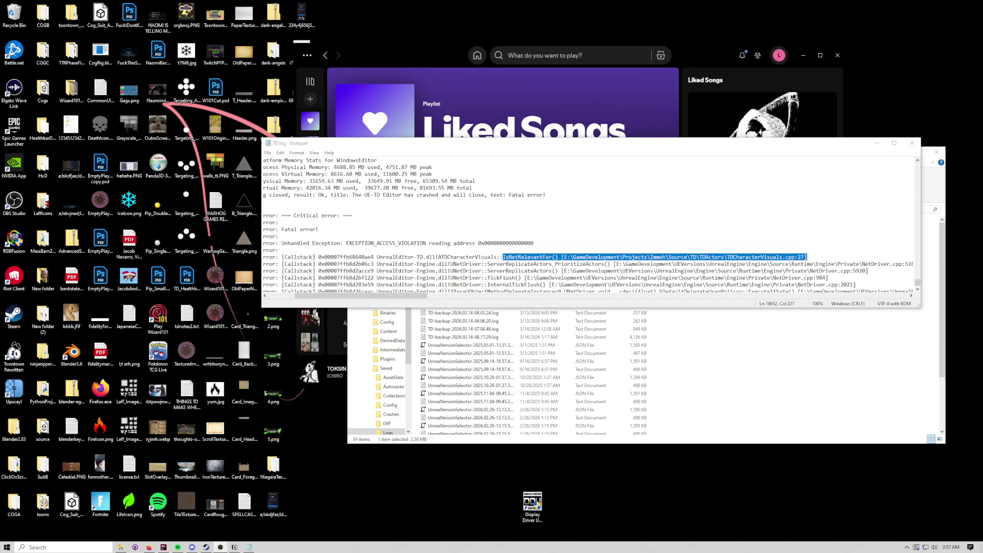
Step: Play the Welcome Home track in Spotify, then close the editor's load-errors Message Log
left_click(395, 126)
double_click(588, 302)
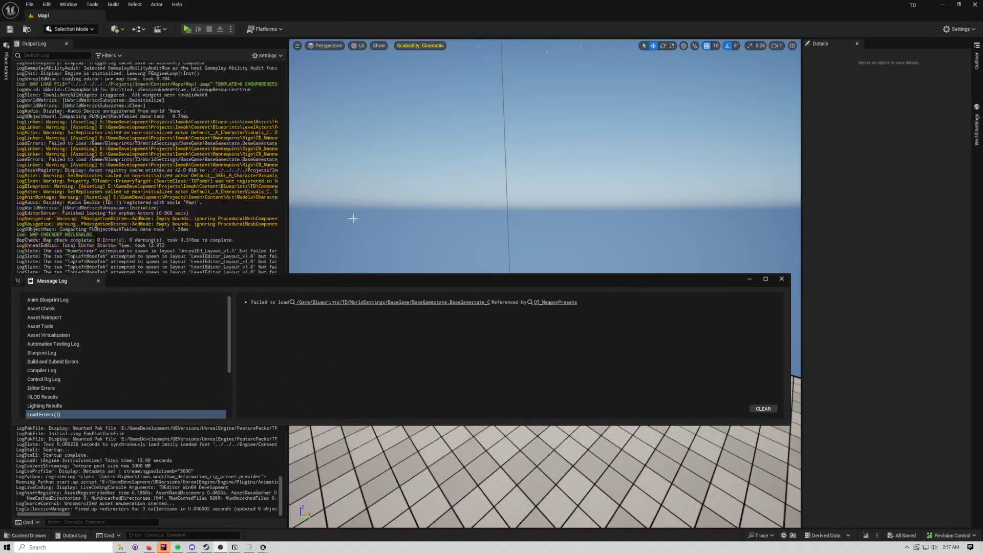
left_click(781, 279)
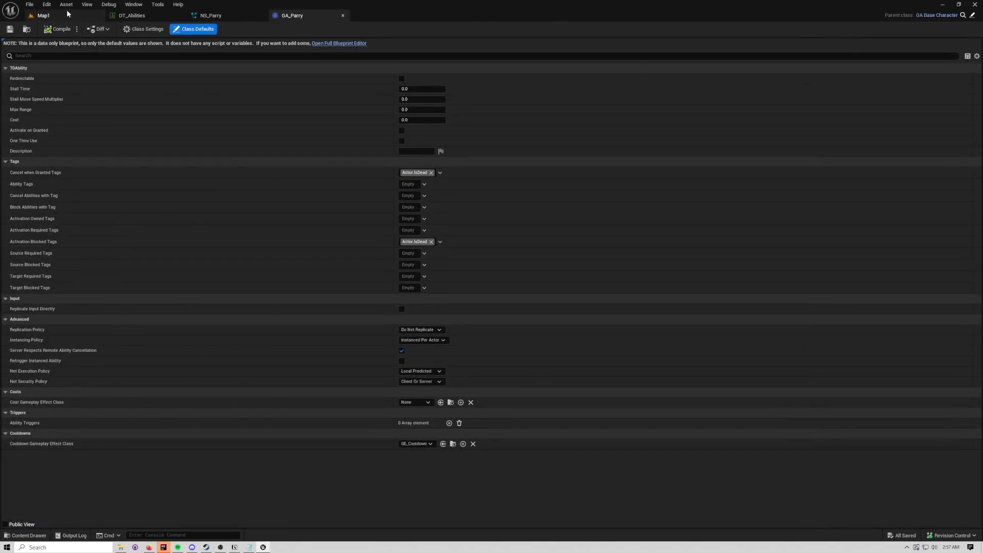
Step: Open the MainMenu level and play it in the selected viewport with 1 player
left_click(67, 14)
key("ctrl+space")
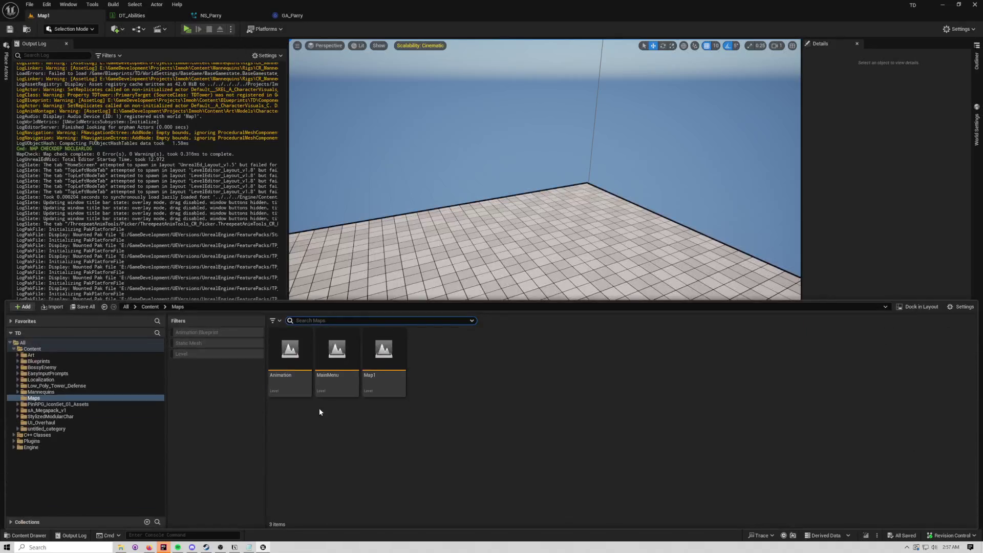
left_click(325, 365)
double_click(325, 365)
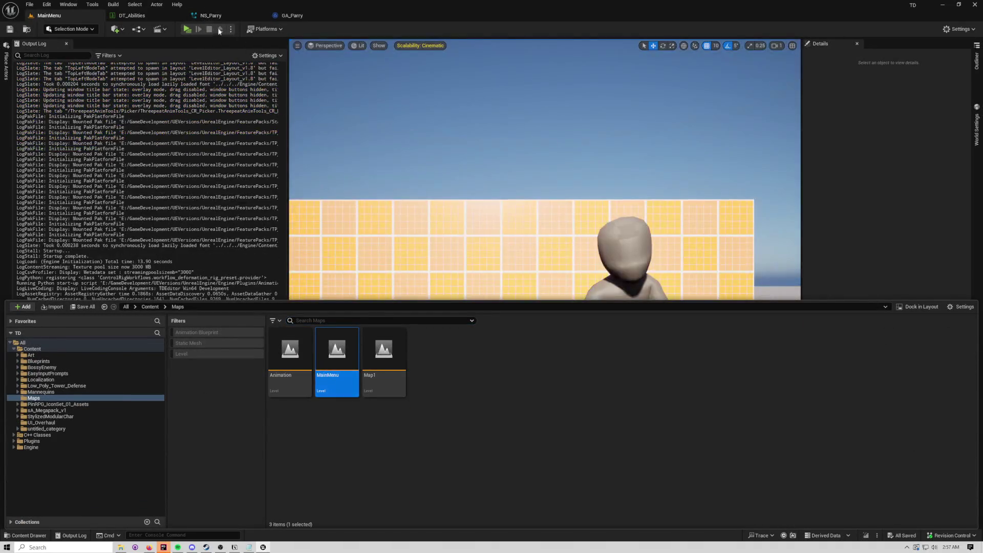
left_click(230, 29)
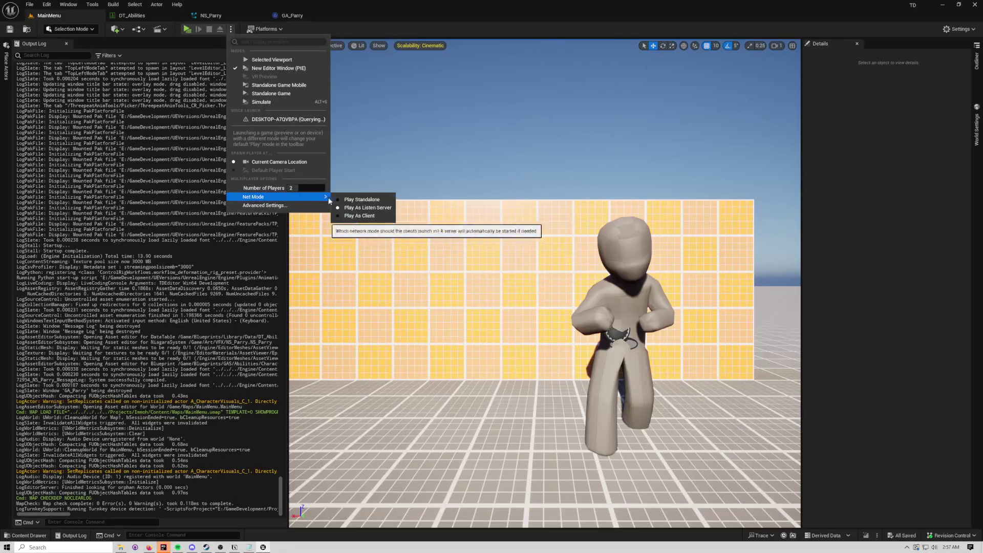
left_click_drag(302, 183, 293, 185)
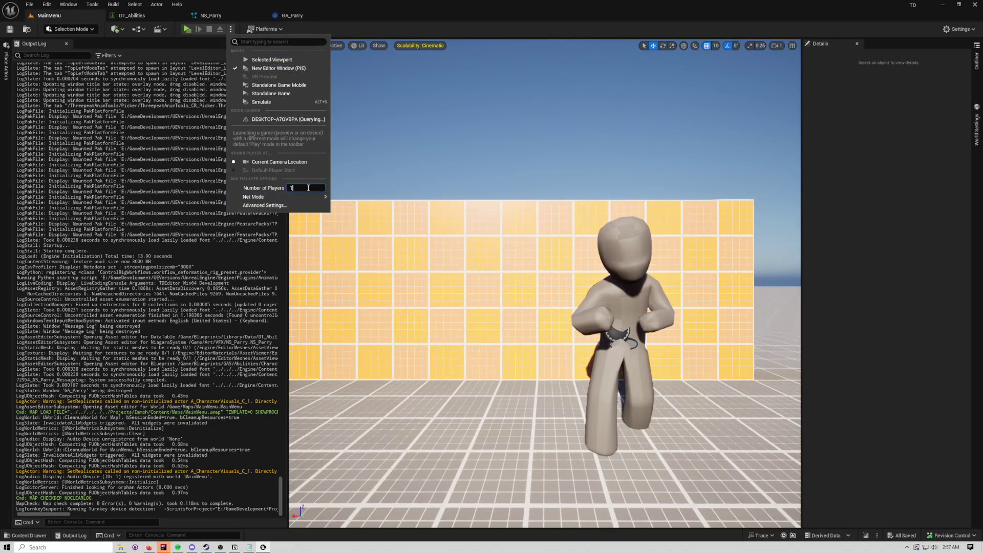
left_click(267, 60)
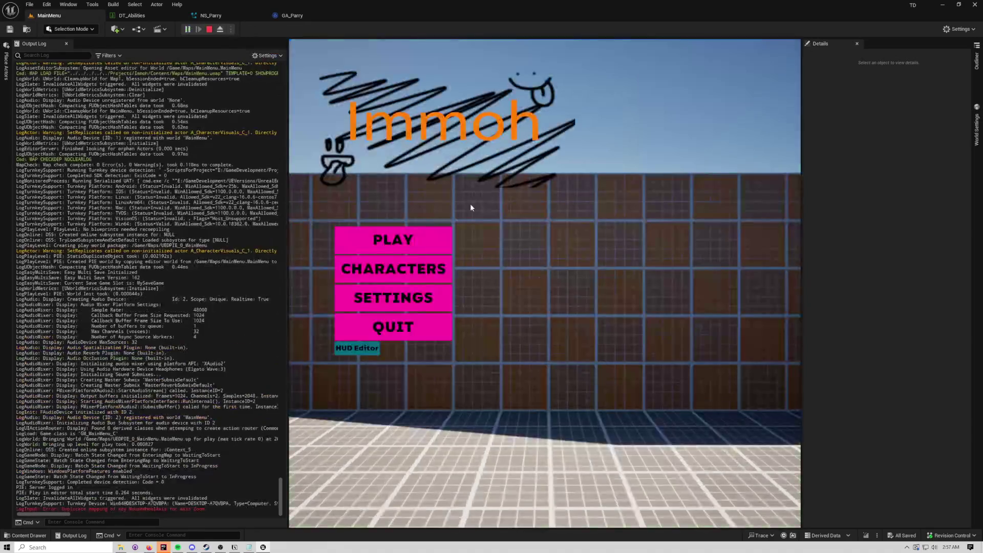
Step: Start a new character and equip it with the dagger and the Parry ability
left_click(401, 274)
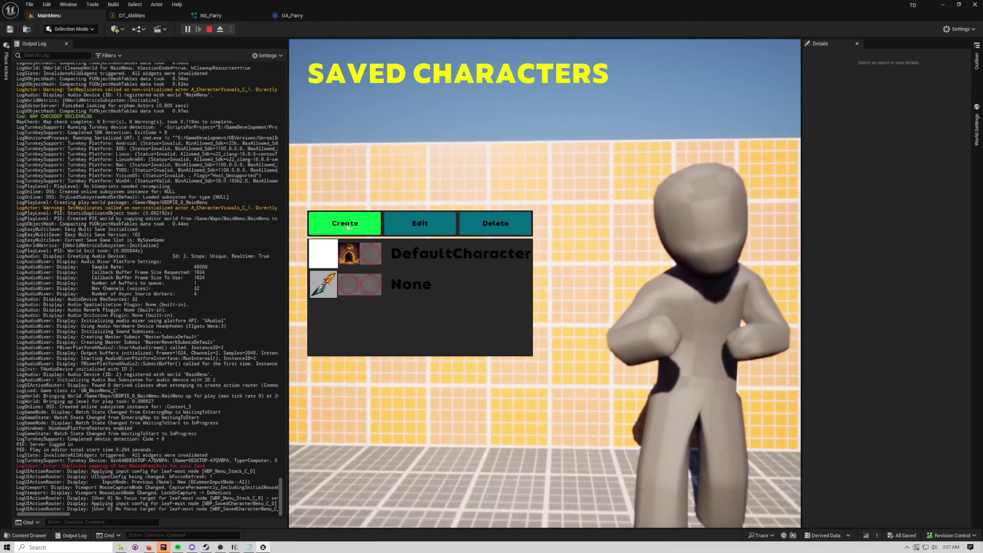
left_click(347, 225)
left_click(322, 196)
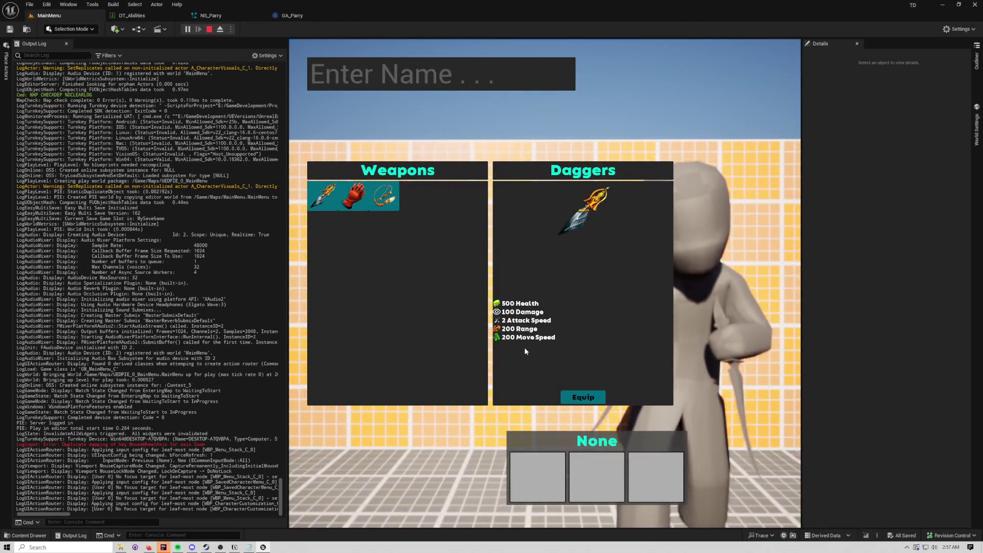
left_click(578, 398)
left_click(326, 232)
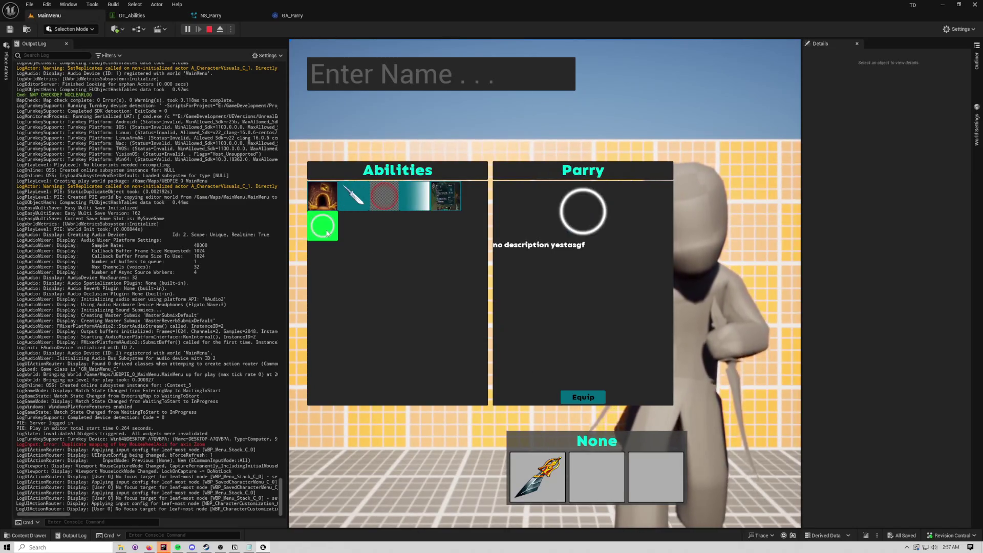
left_click(583, 397)
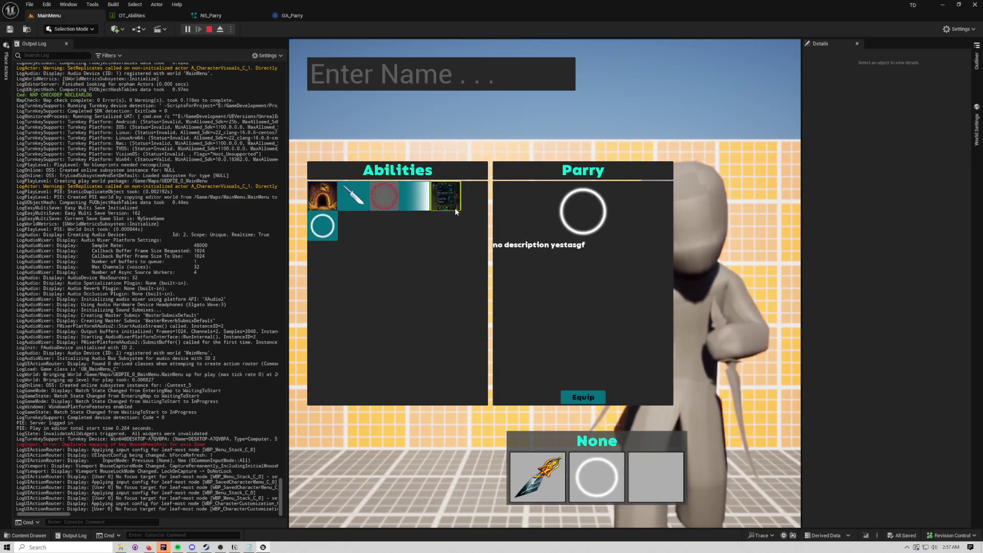
Step: Review the other abilities, save the character, return to the main menu and stop playing
left_click(454, 208)
left_click(415, 197)
left_click(376, 198)
left_click(353, 197)
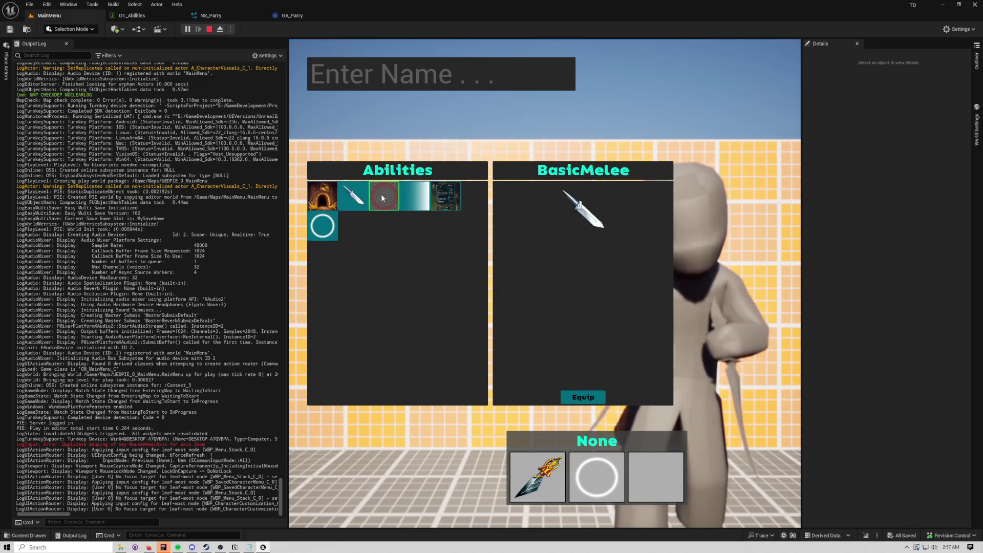
left_click(583, 397)
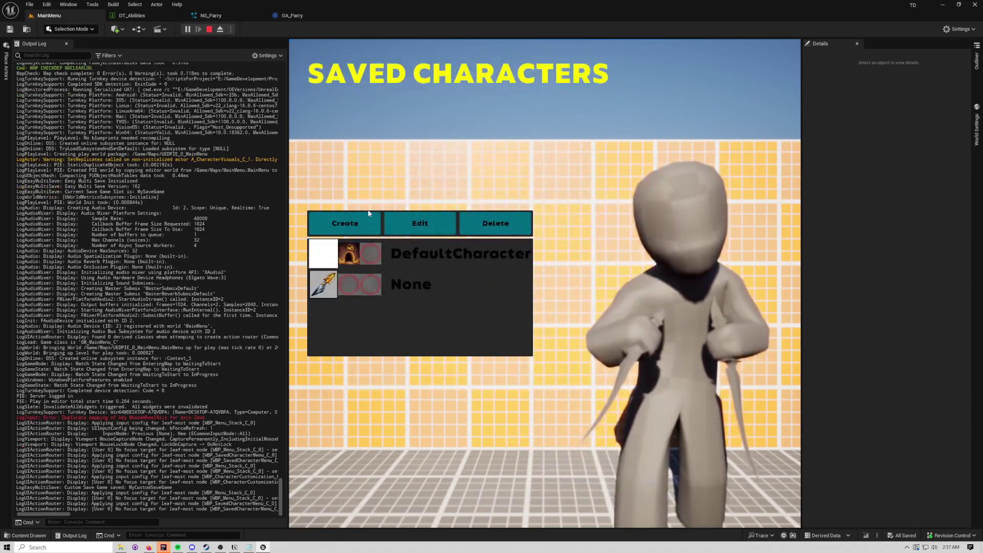
key("Escape")
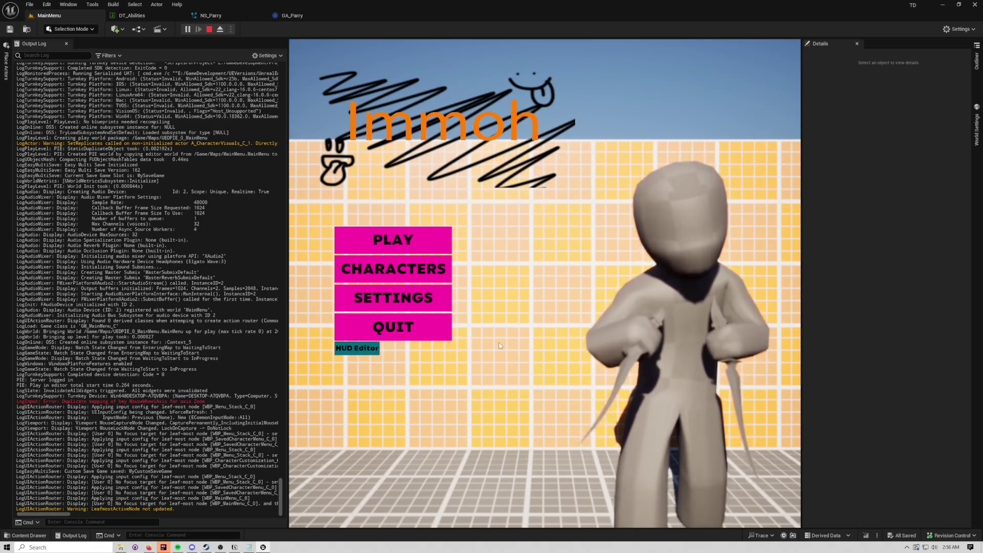
key("Escape")
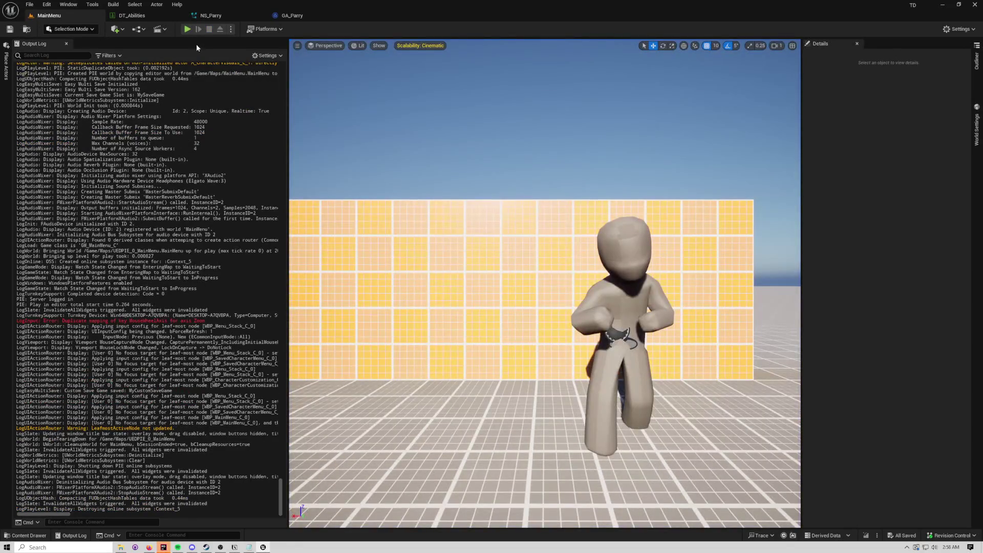
left_click(187, 28)
left_click(384, 269)
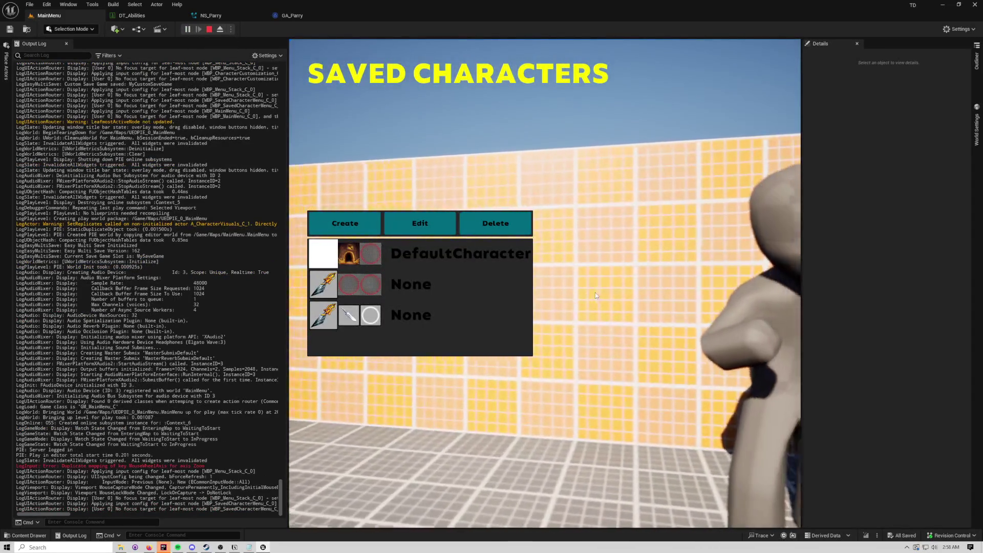
key("F11")
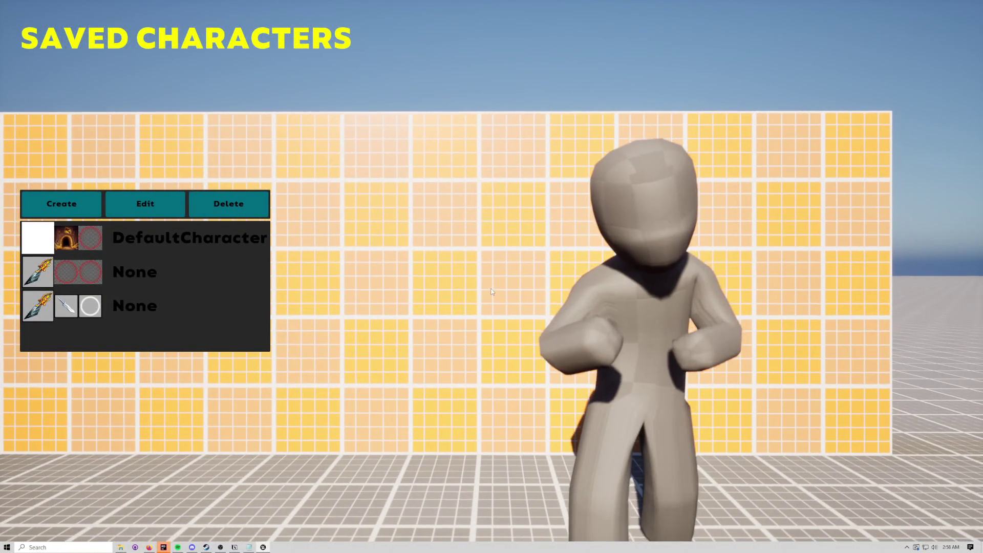
key("Escape")
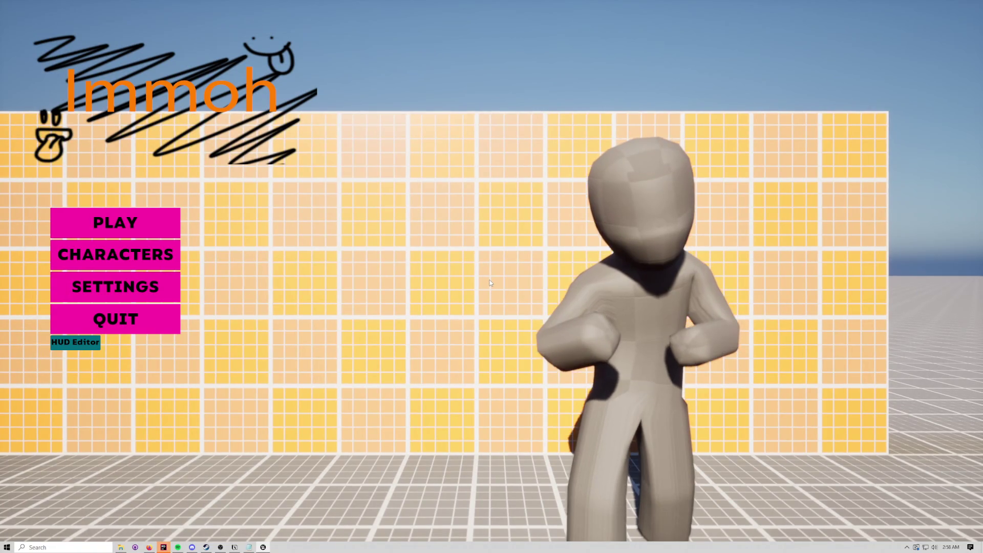
key("Escape")
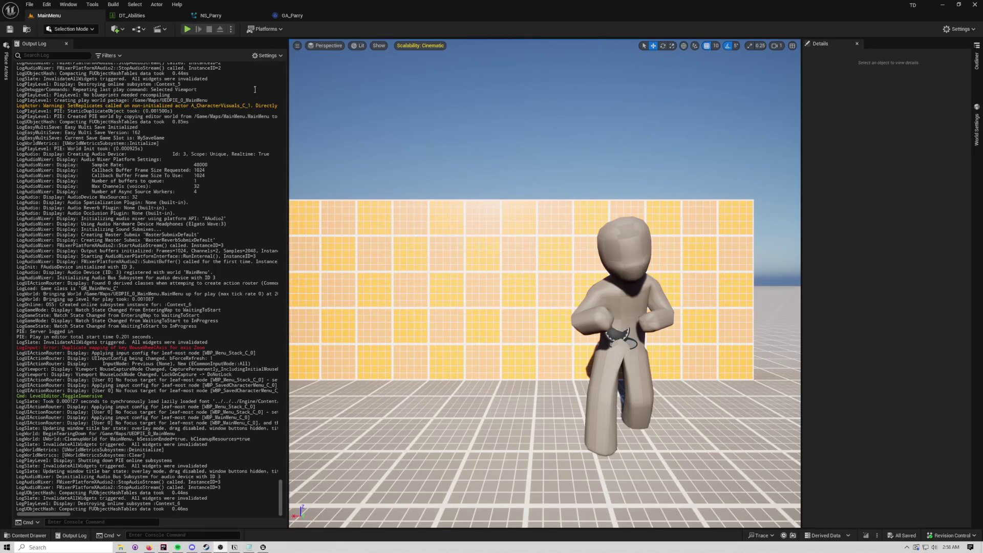
left_click(188, 31)
left_click(404, 267)
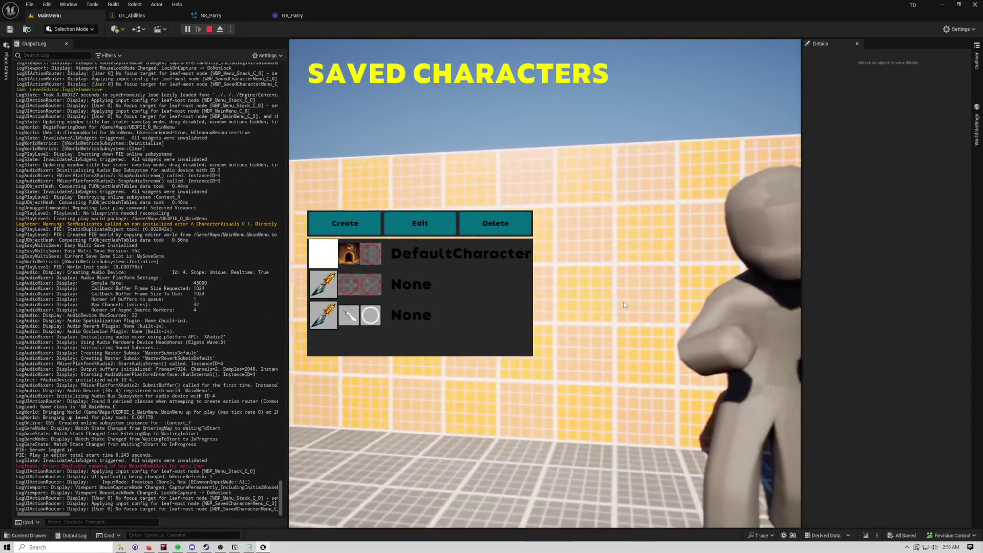
key("F11")
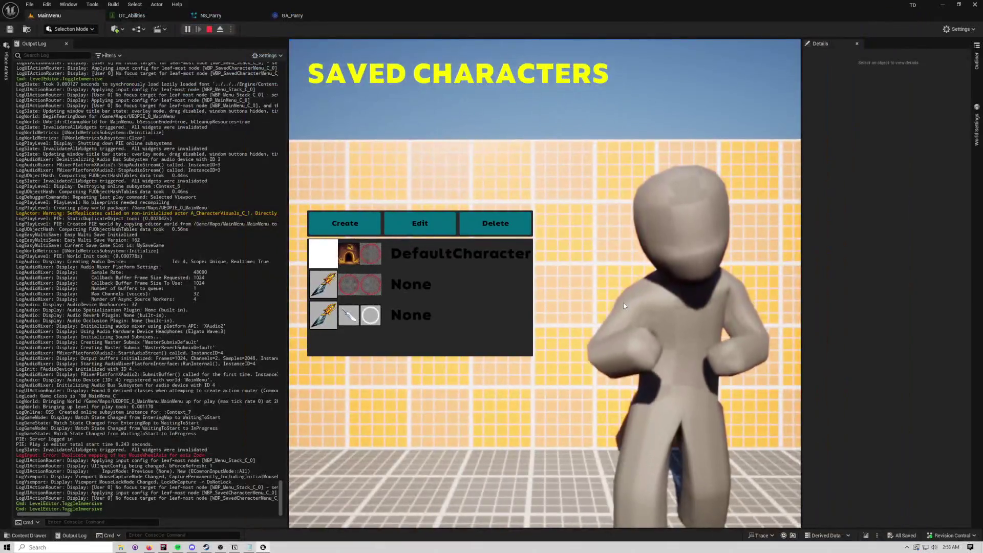
key("F11")
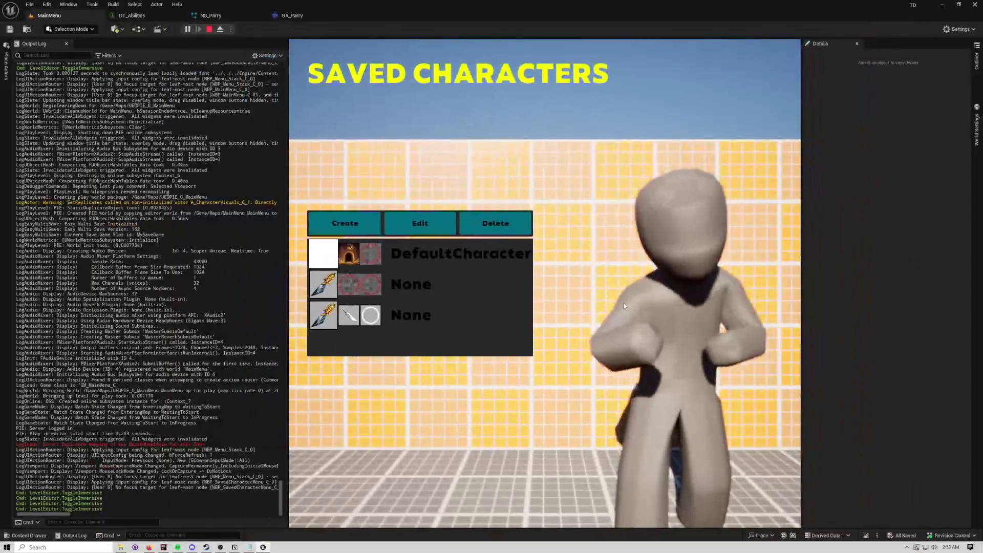
key("F11")
key("F11")
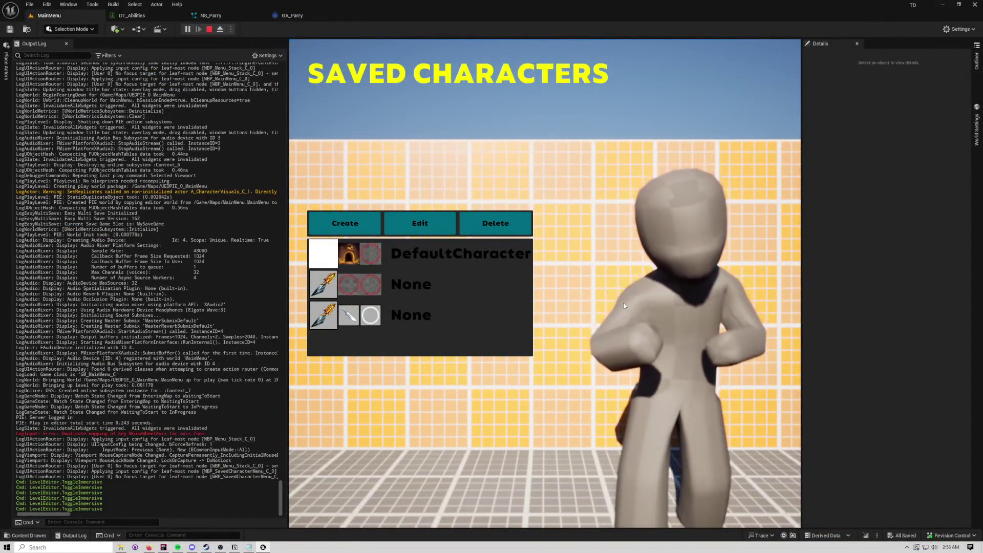
key("F11")
key("F11")
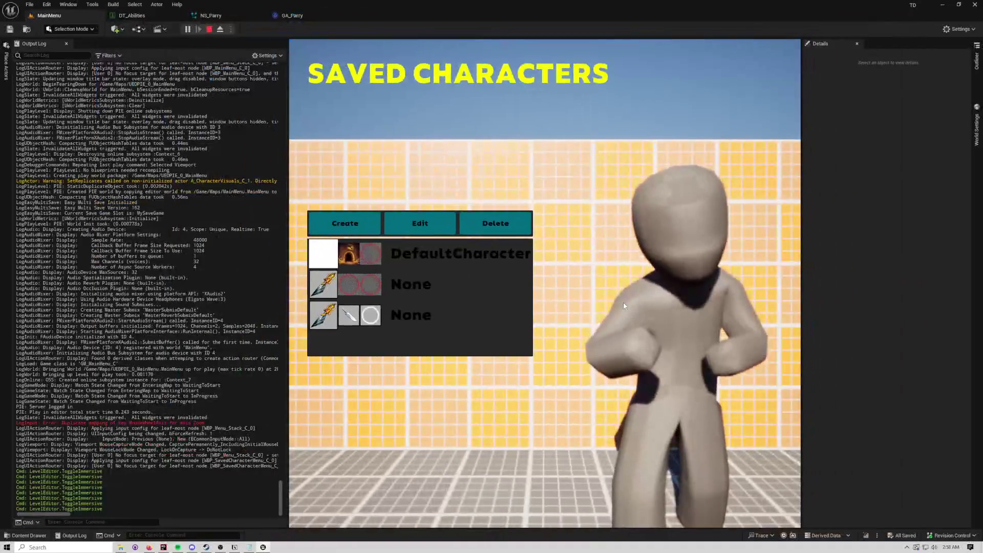
key("Escape")
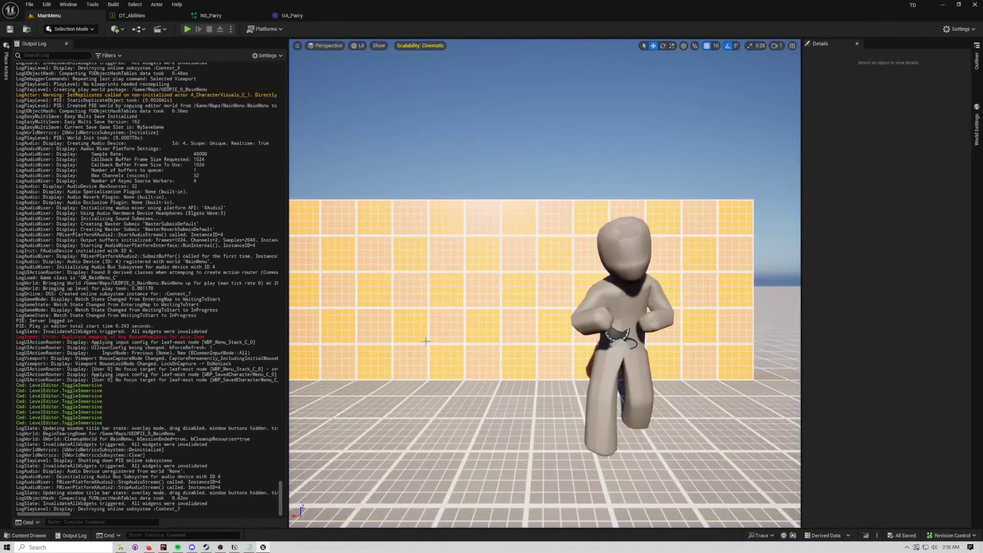
Step: Clear the output log, open the Map1 level, and bring up the full GA_Parry blueprint editor
right_click(147, 341)
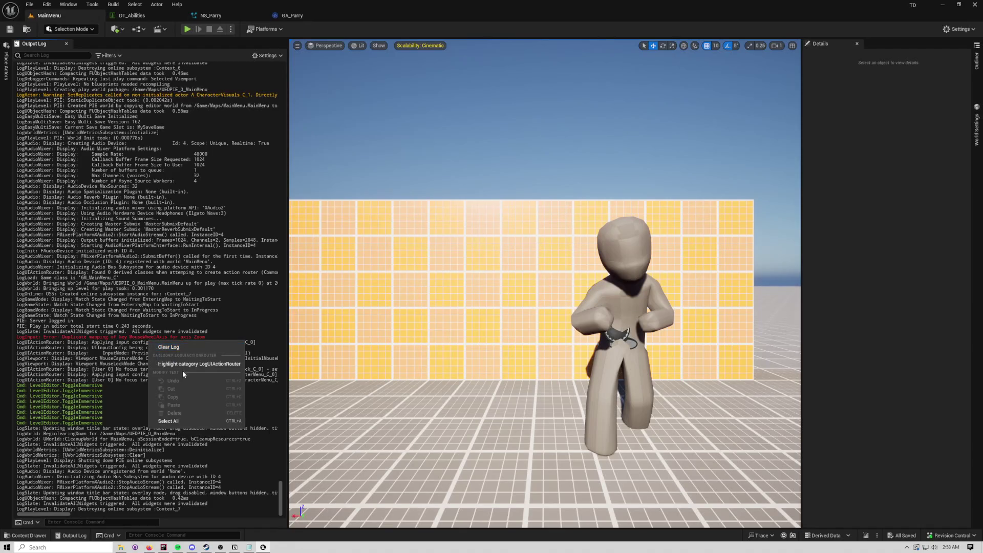
left_click(169, 347)
key("ctrl+space")
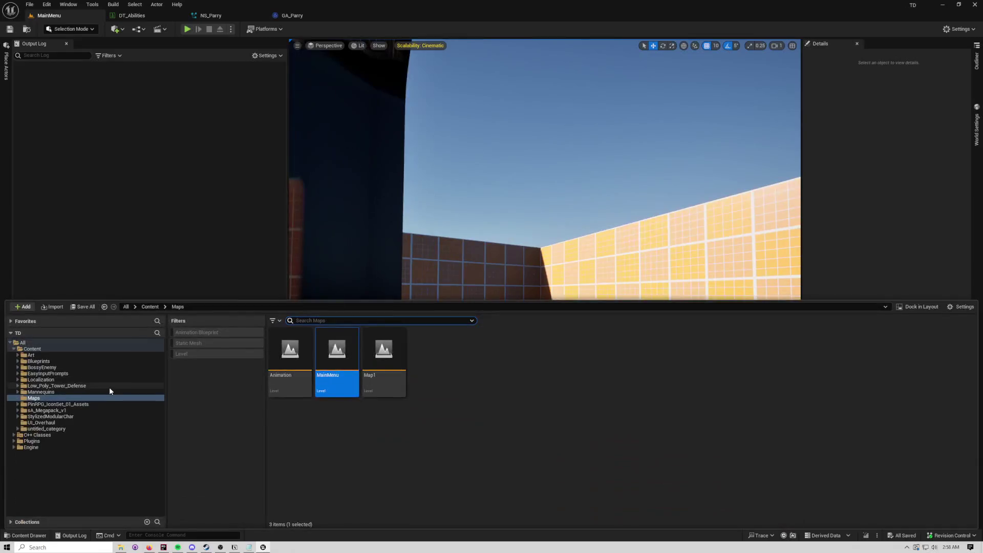
left_click(381, 369)
double_click(381, 369)
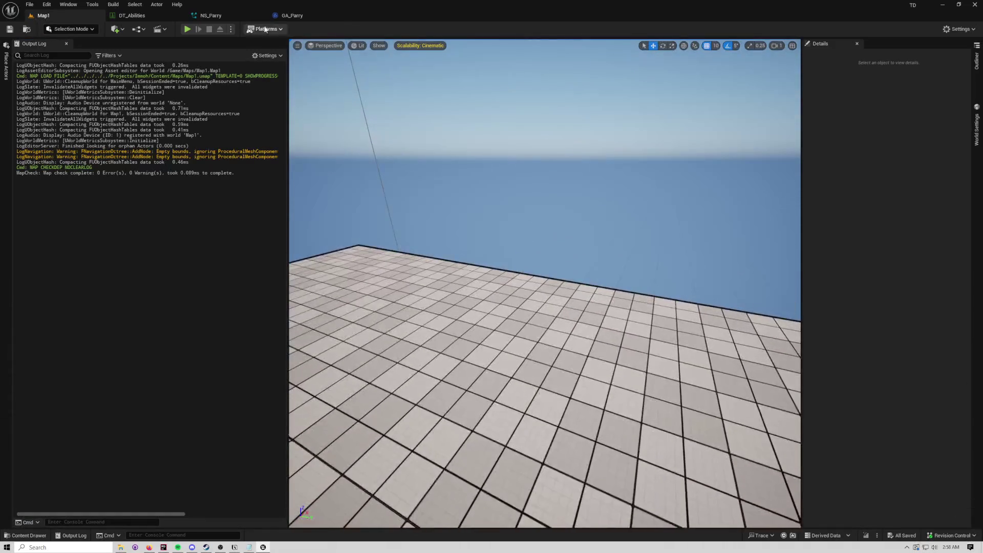
left_click(292, 15)
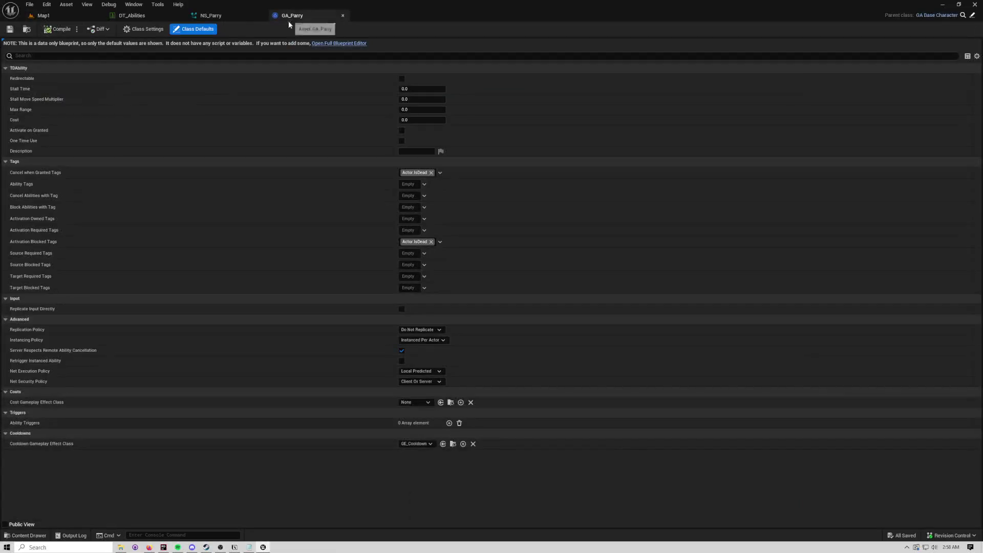
left_click(320, 44)
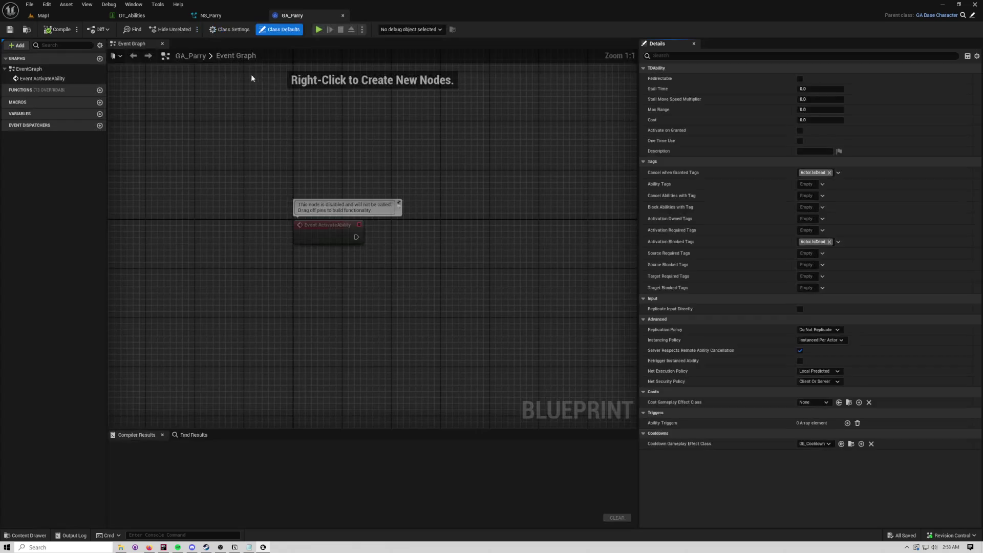
Step: Browse Blueprints > GAS > Abilities > CharacterAbilities > Abilities and open GA_LeapingMelee
key("ctrl+space")
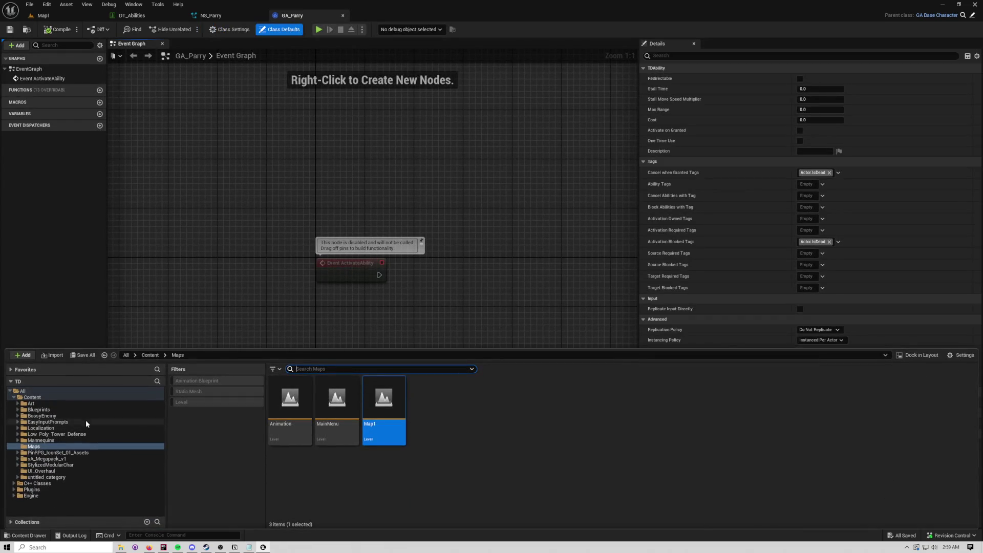
left_click(78, 412)
double_click(290, 408)
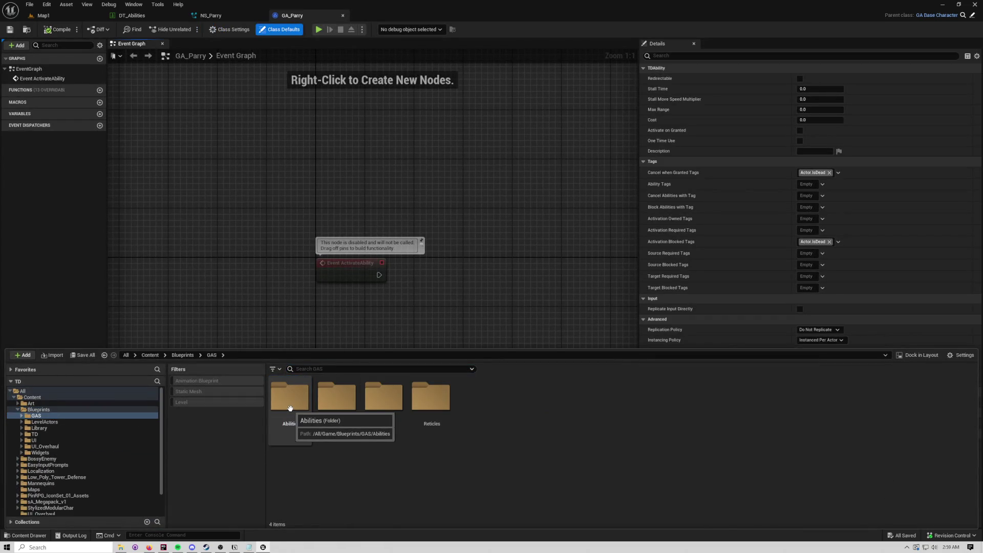
double_click(289, 408)
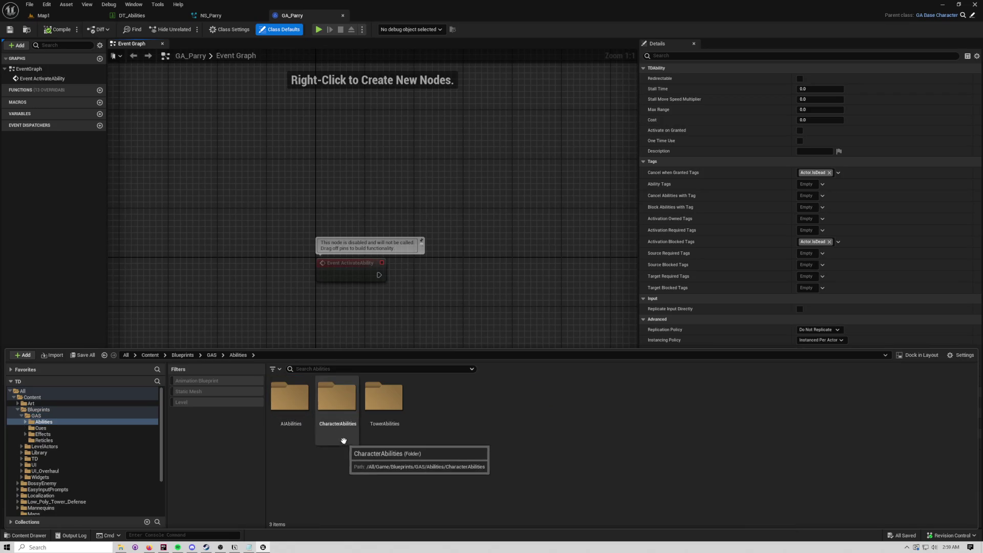
double_click(335, 418)
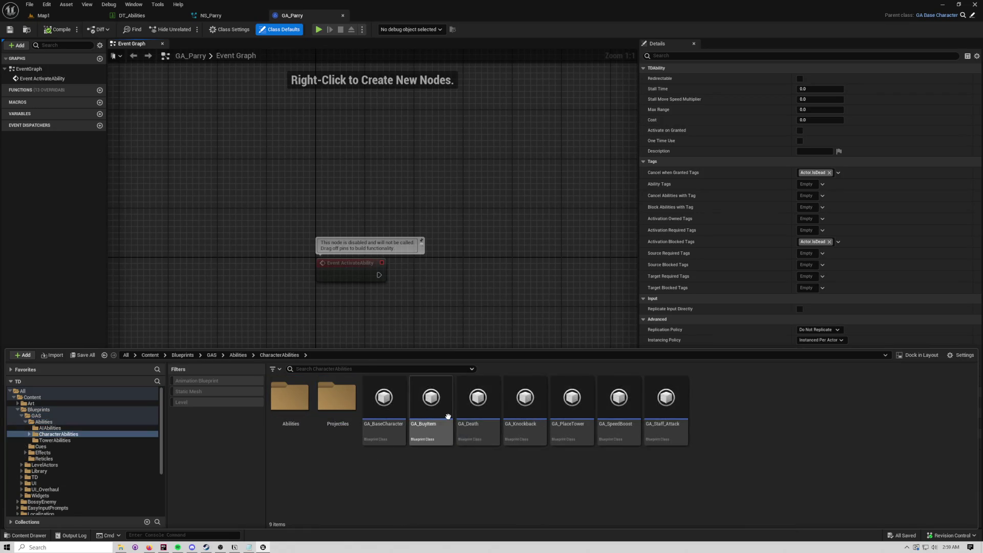
left_click(289, 407)
double_click(288, 407)
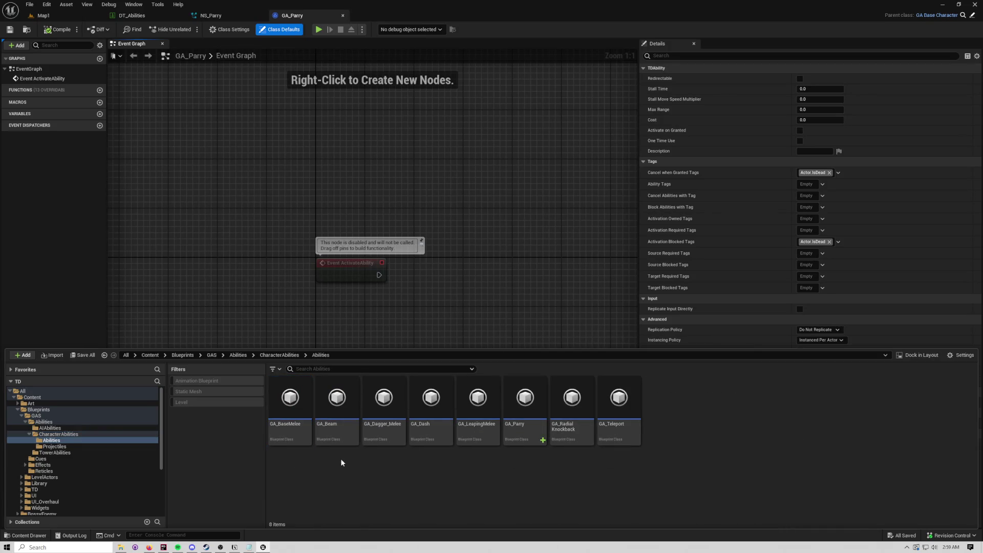
double_click(479, 409)
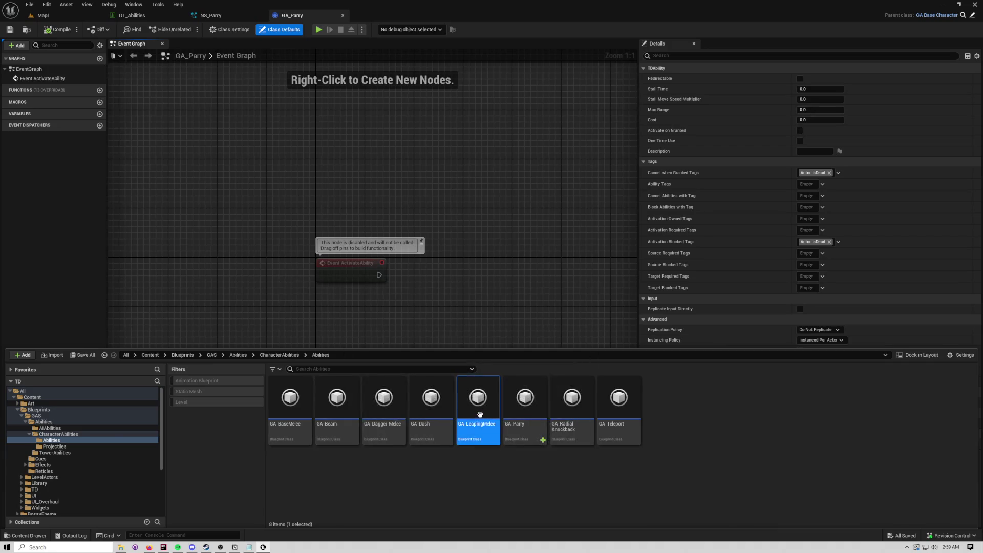
Step: Find and select the Wait Enhanced Input Released node in GA_LeapingMelee's graph
mouse_move(481, 415)
left_mouse_down()
mouse_move(501, 331)
mouse_move(525, 355)
left_mouse_up()
scroll(525, 354, "down", 1)
left_click_drag(405, 251, 442, 251)
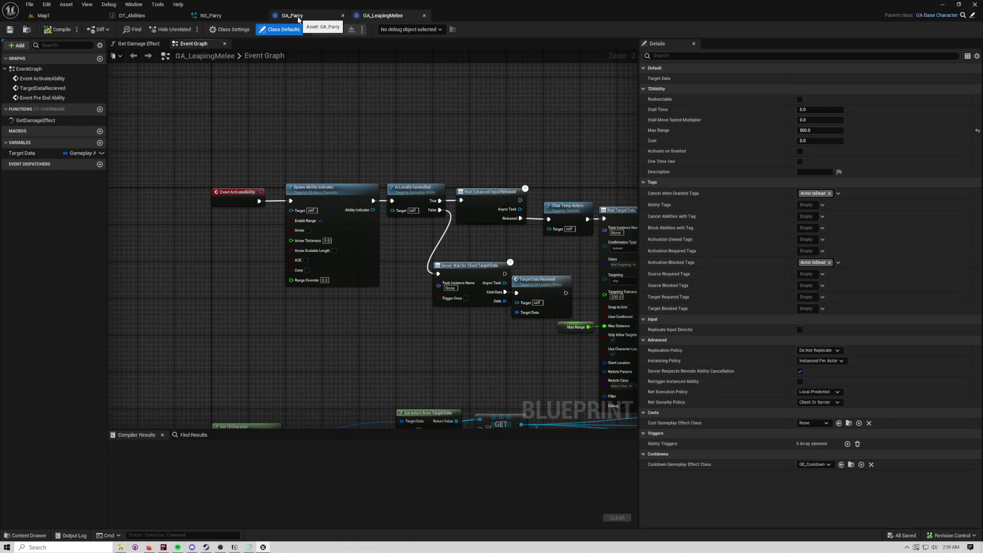
left_click_drag(375, 90, 282, 80)
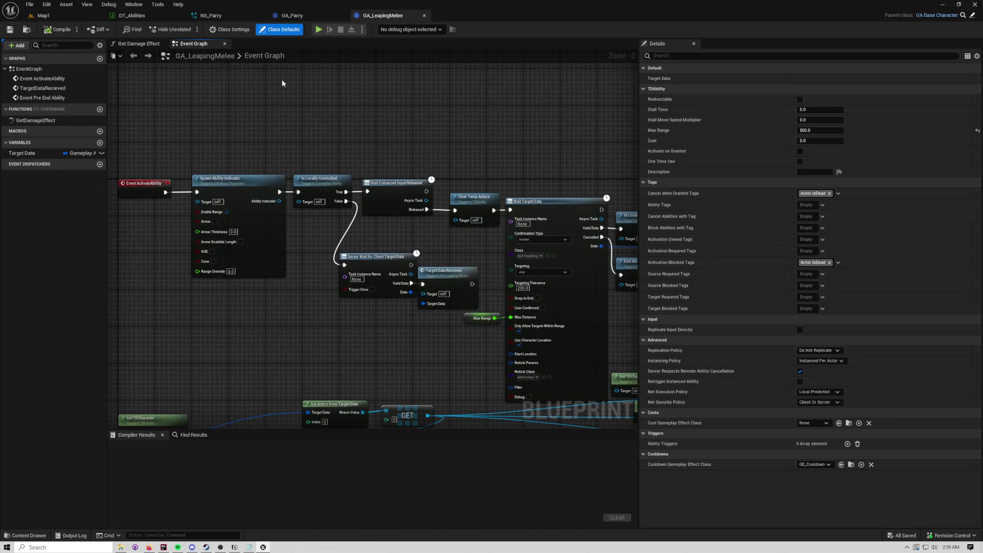
left_click_drag(349, 180, 266, 158)
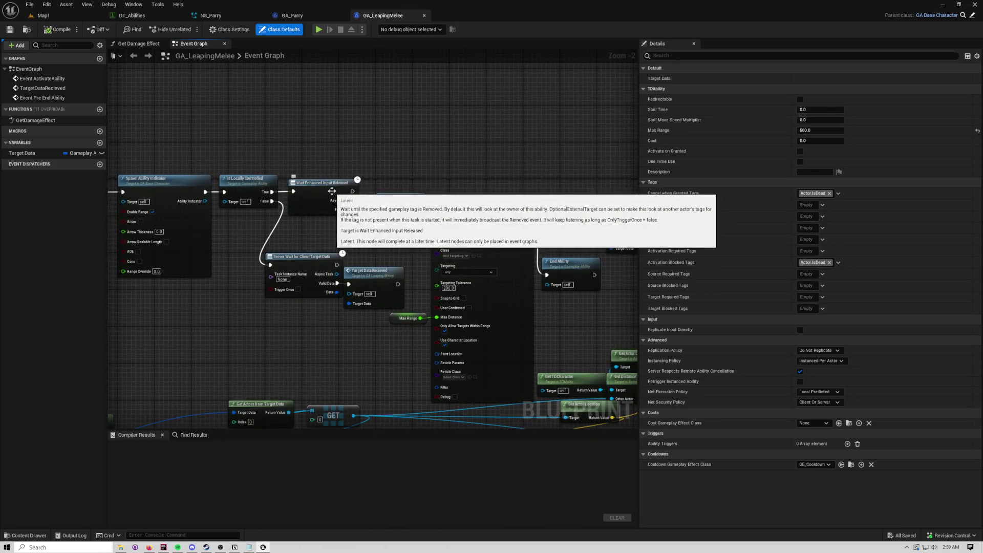
left_click(331, 191)
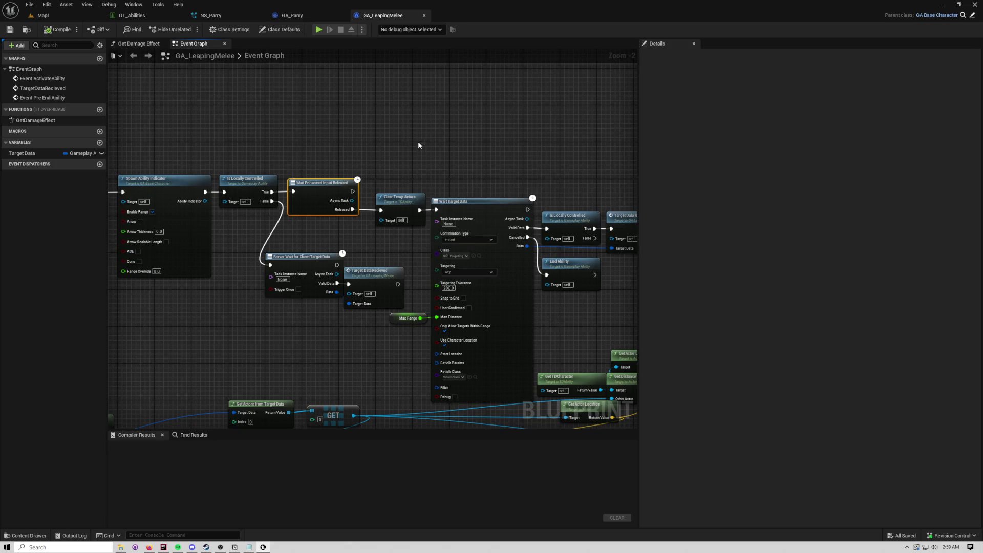
Step: Paste the wait node into GA_Parry and wire Event ActivateAbility's exec into it
left_click(302, 11)
key("ctrl+v")
mouse_move(301, 216)
left_mouse_down()
mouse_move(333, 223)
mouse_move(380, 203)
mouse_move(368, 203)
left_mouse_up()
left_click(334, 70)
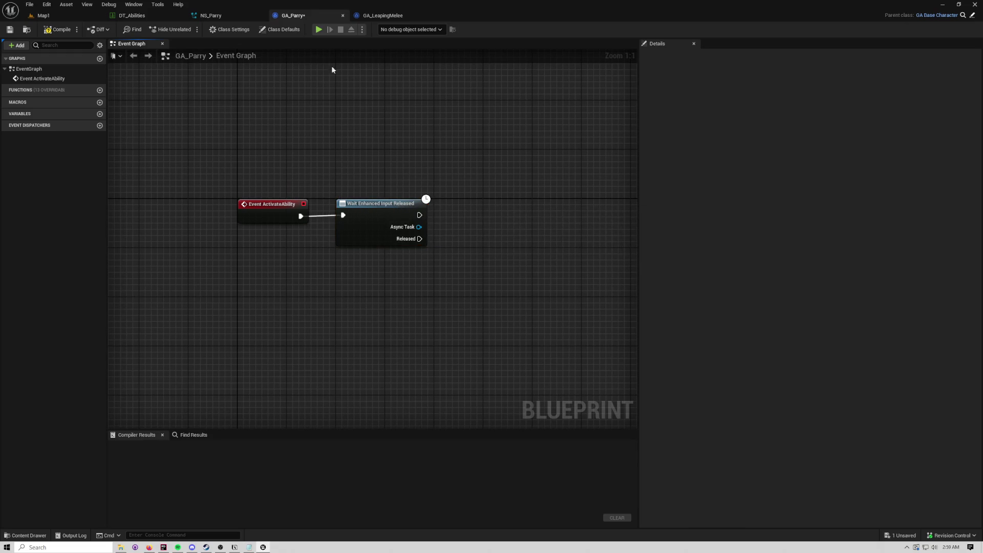
Step: Review the rest of GA_LeapingMelee's node chain, then recentre the GA_Parry graph
left_click(380, 16)
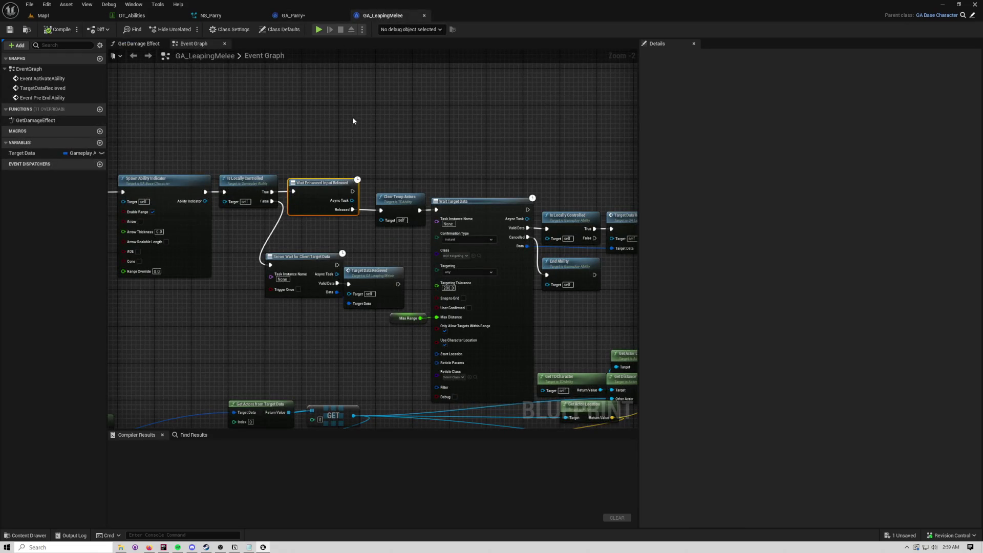
left_click_drag(352, 116, 261, 76)
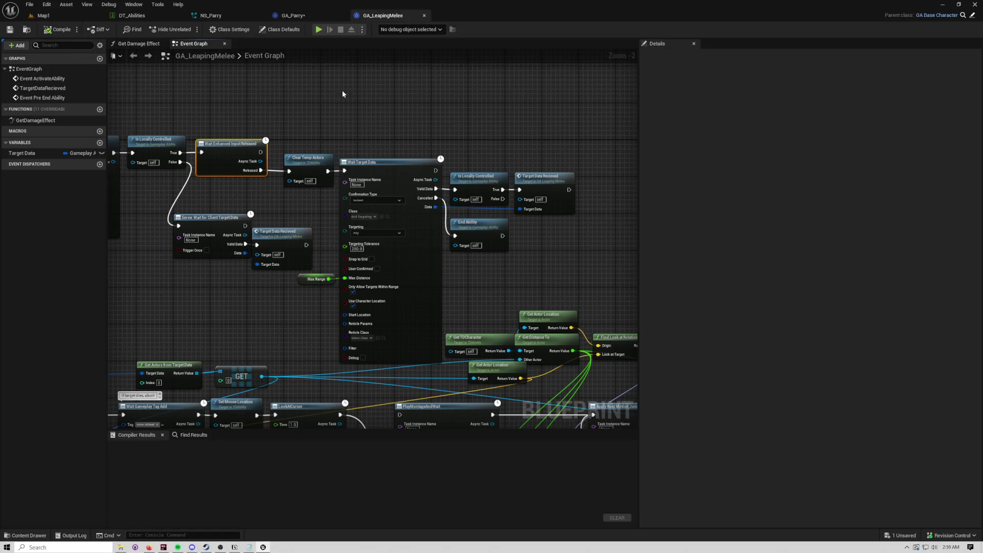
left_click_drag(343, 94, 285, 90)
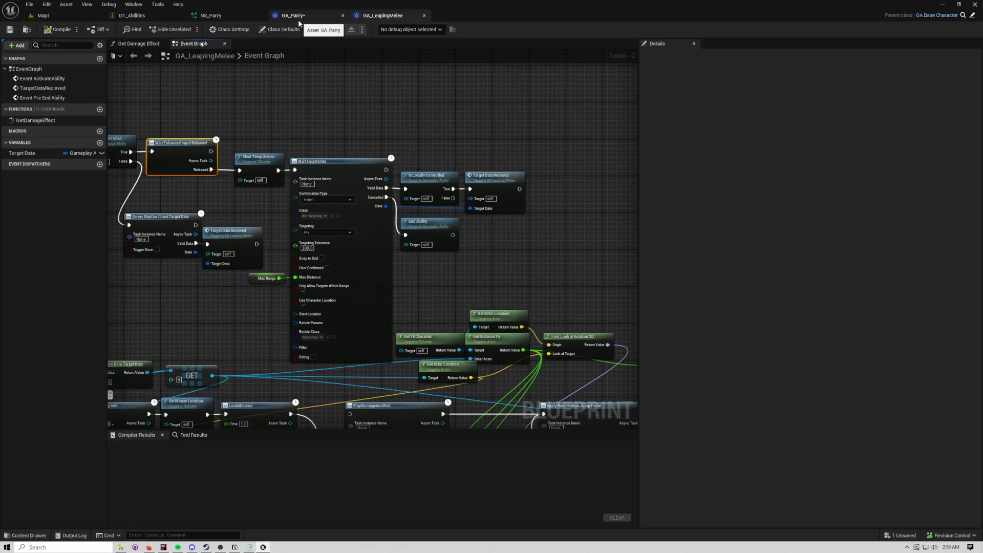
left_click(297, 18)
left_click_drag(374, 218, 297, 203)
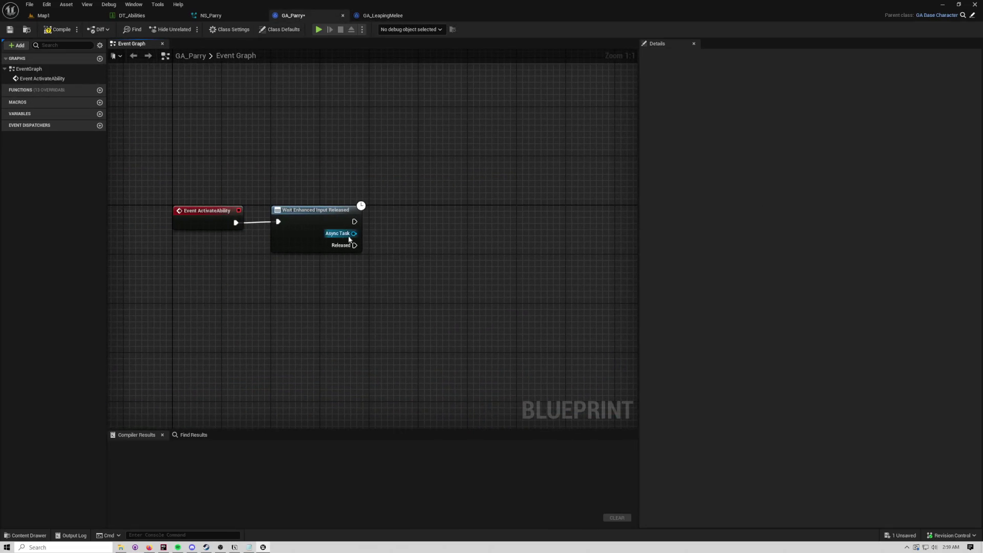
Step: Compile GA_Parry and show its class defaults, which use GE_Cooldown as the cooldown effect
left_click(58, 30)
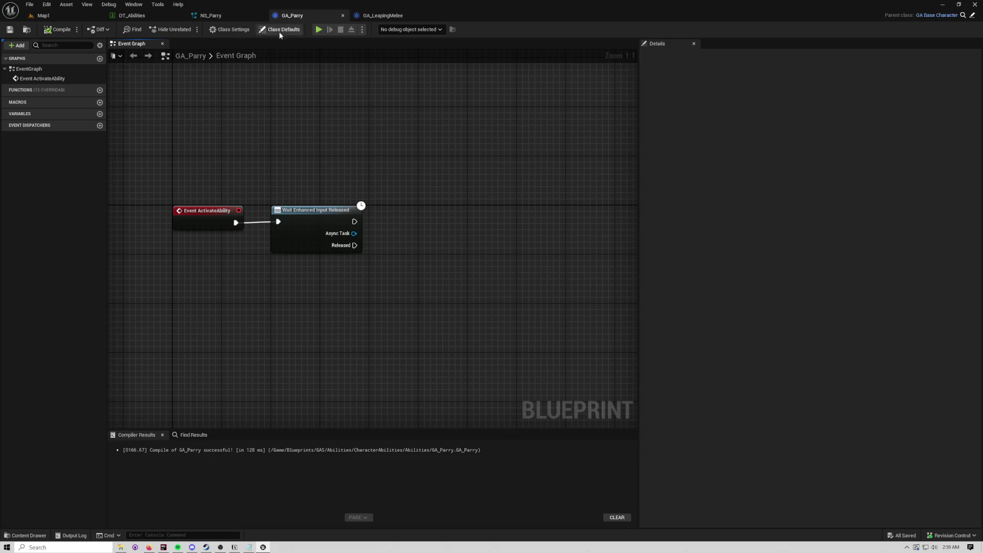
left_click(279, 29)
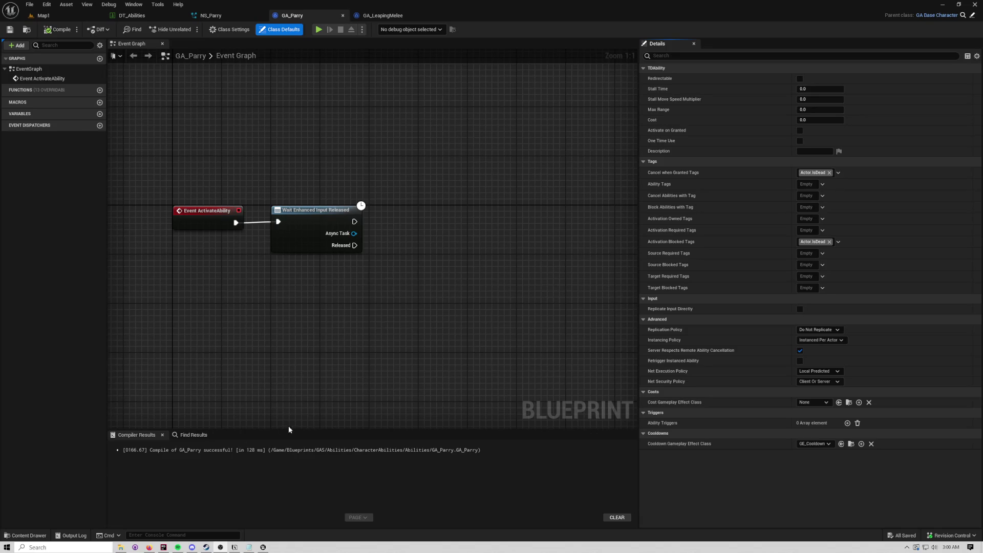
Step: Show Spotify lyrics for Welcome Home, minimise the browser, and open OBS's SpotifyAudio window list
left_click(178, 547)
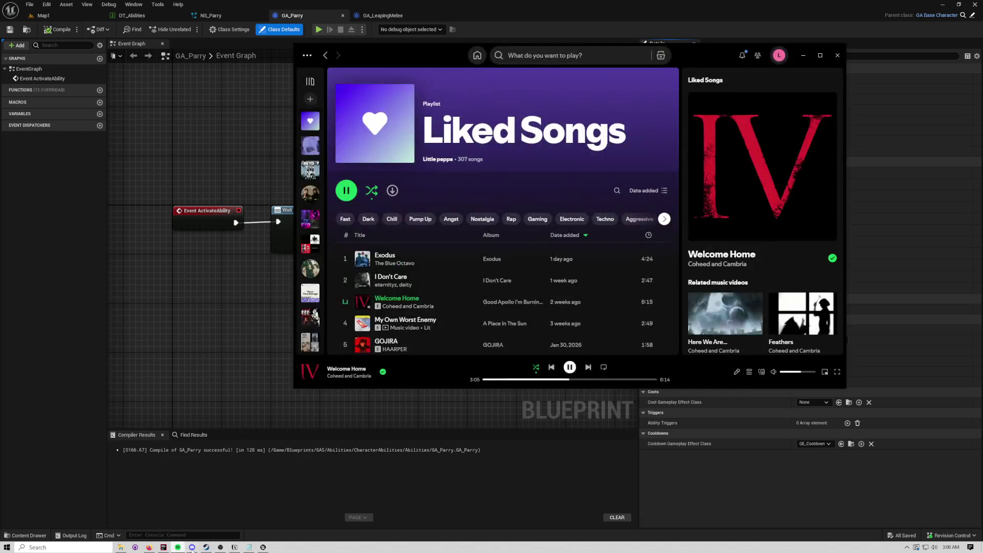
left_click(737, 371)
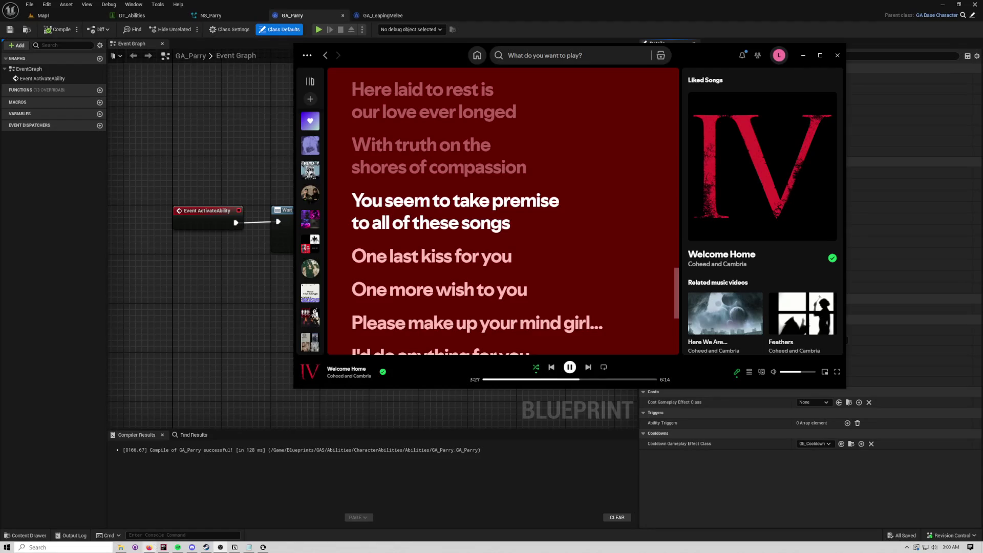
key("alt+Tab")
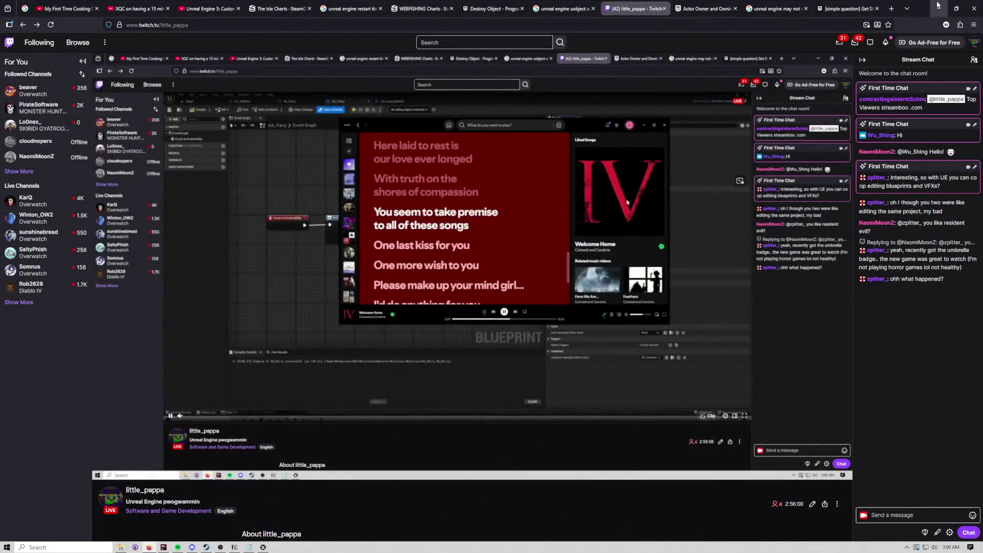
left_click(937, 6)
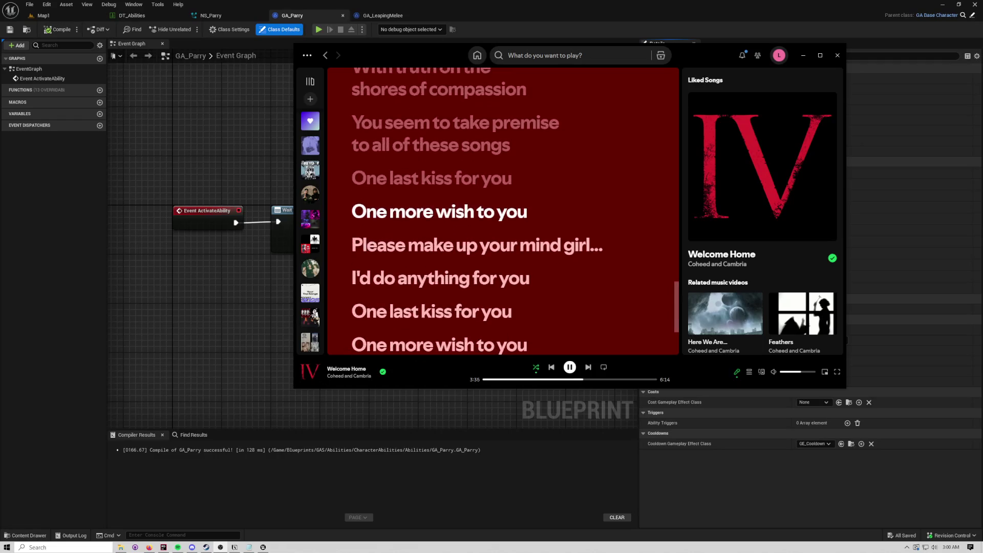
left_click(220, 547)
left_click(339, 323)
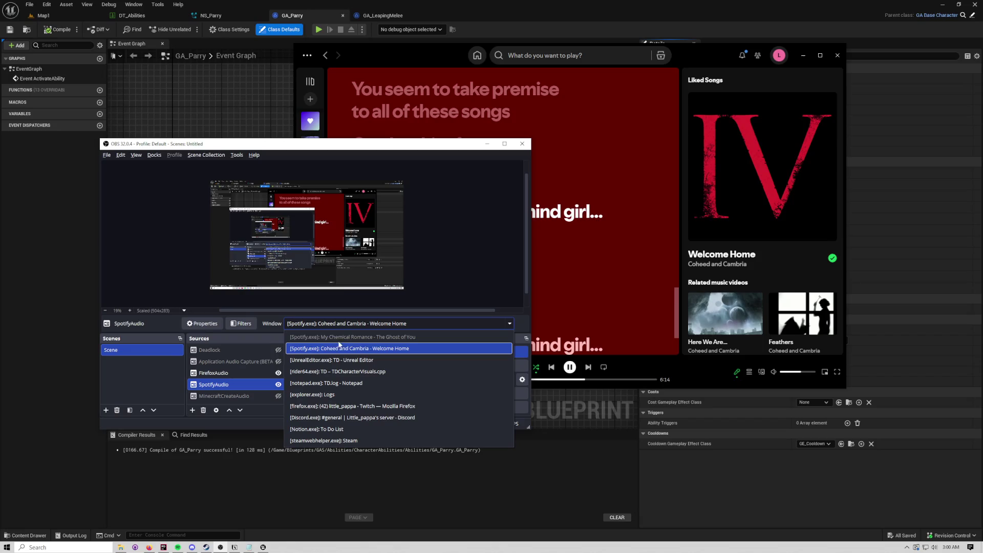
Step: Keep Spotify as SpotifyAudio's captured window, minimise OBS, and return to the GA_Parry graph
left_click(266, 330)
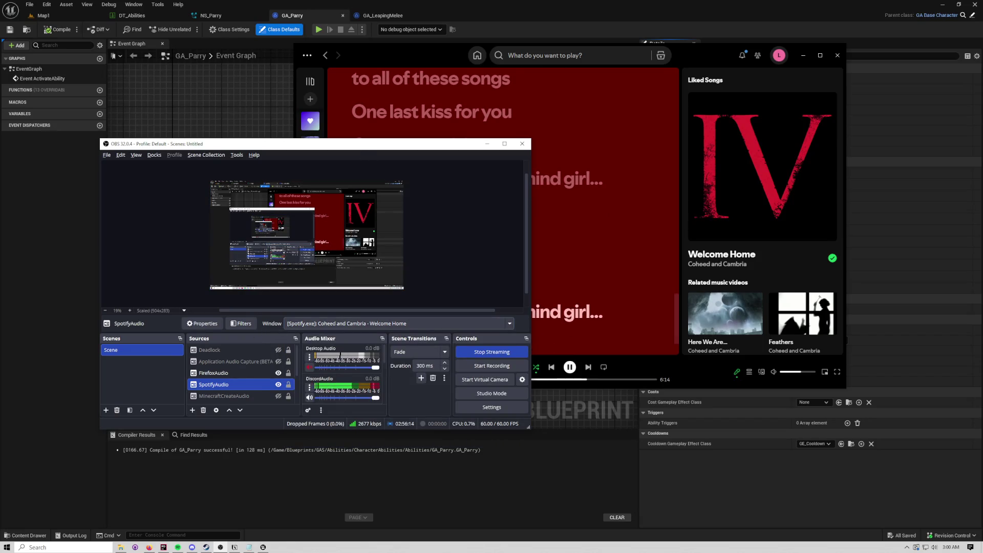
left_click(487, 143)
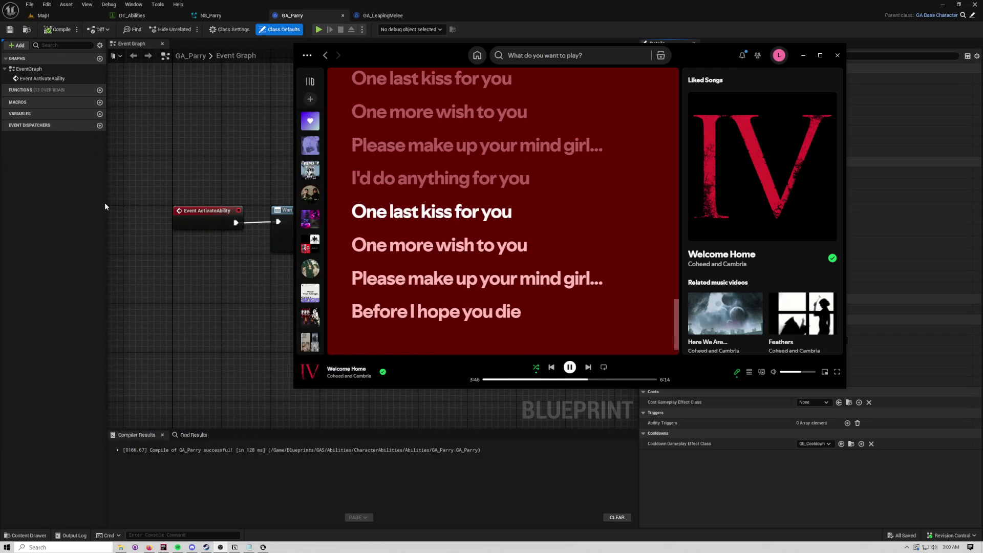
left_click(183, 163)
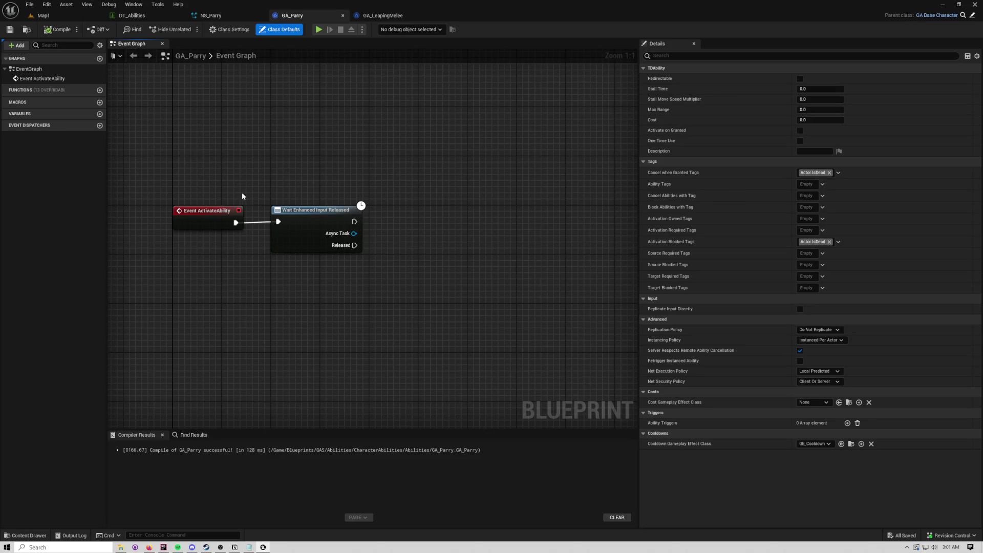
Step: Glance at Spotify, then return to the GA_Parry graph and make room beside the wait node
left_click(178, 546)
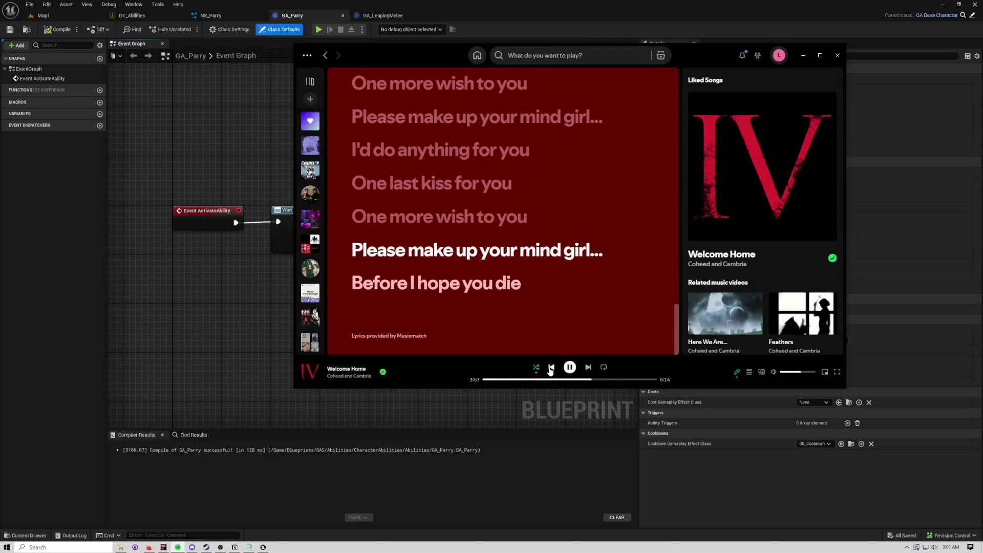
left_click(477, 401)
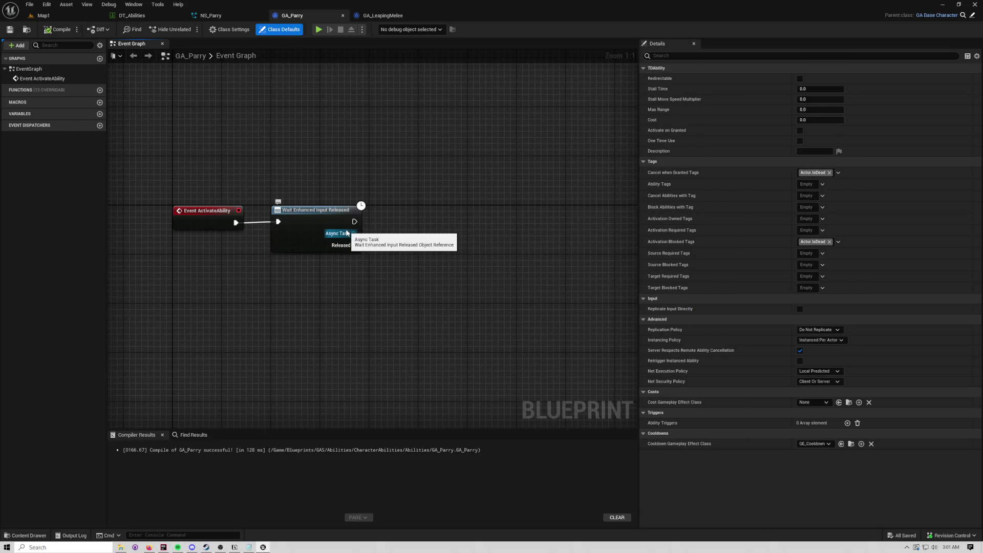
left_click_drag(416, 256, 485, 290)
left_click_drag(428, 256, 475, 214)
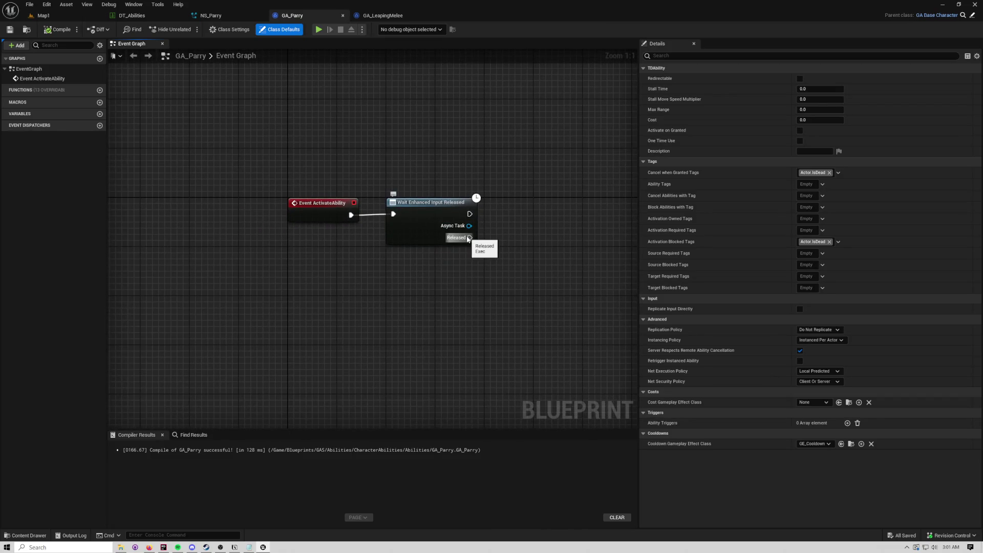
left_click_drag(491, 229, 351, 200)
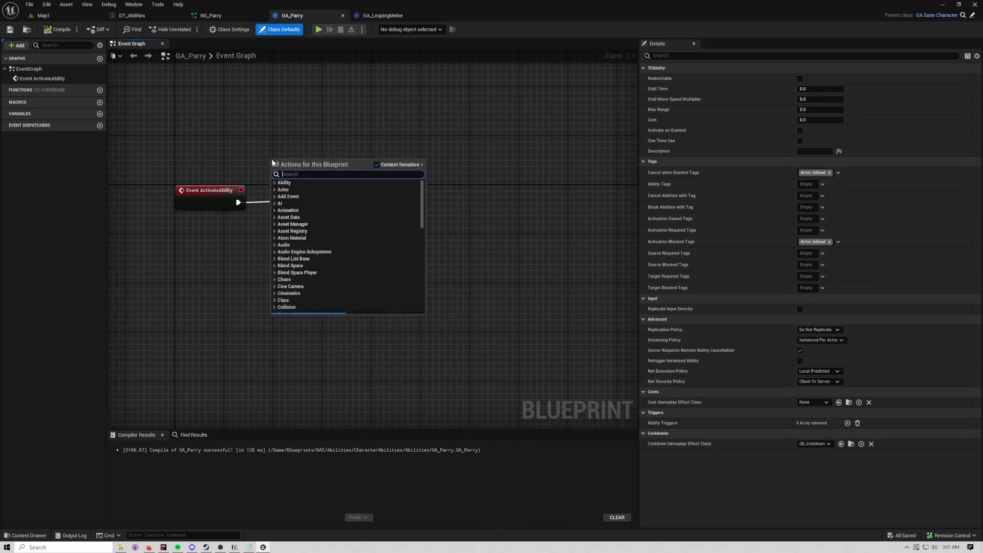
Step: Add a Get TDASC node via 'tdasc' search and place it below the wait node
right_click(272, 163)
type("getabilitysystecompo")
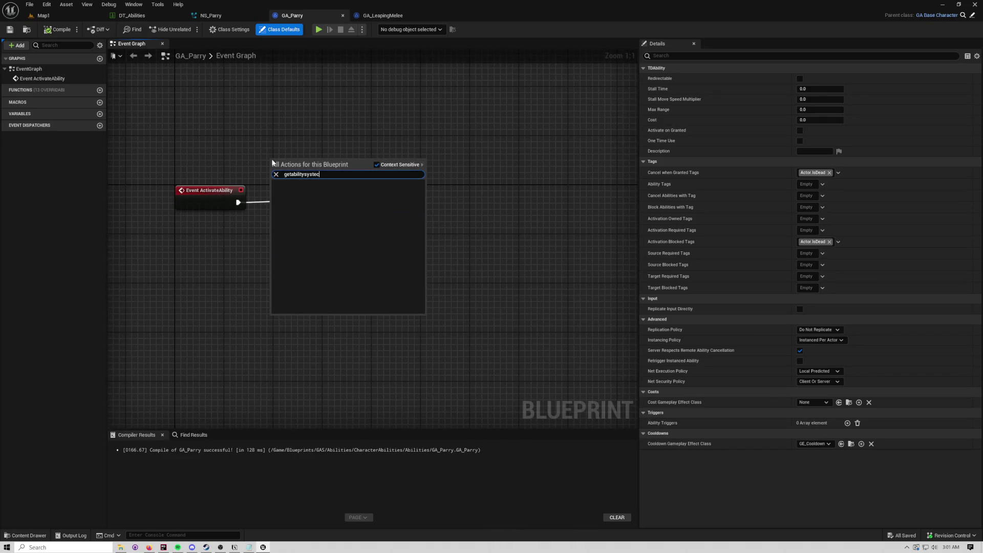
key("BackSpace")
key("BackSpace")
key("BackSpace")
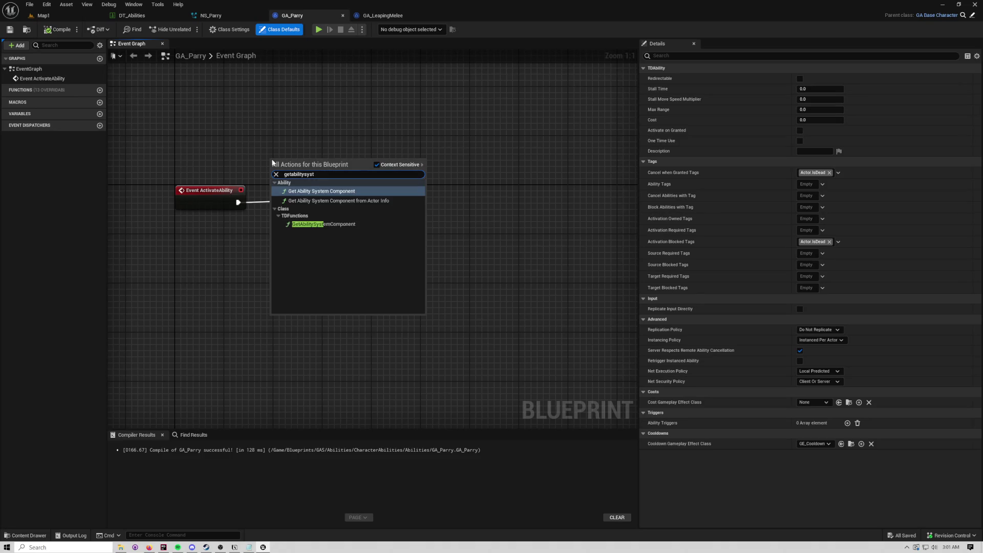
key("Escape")
right_click(305, 147)
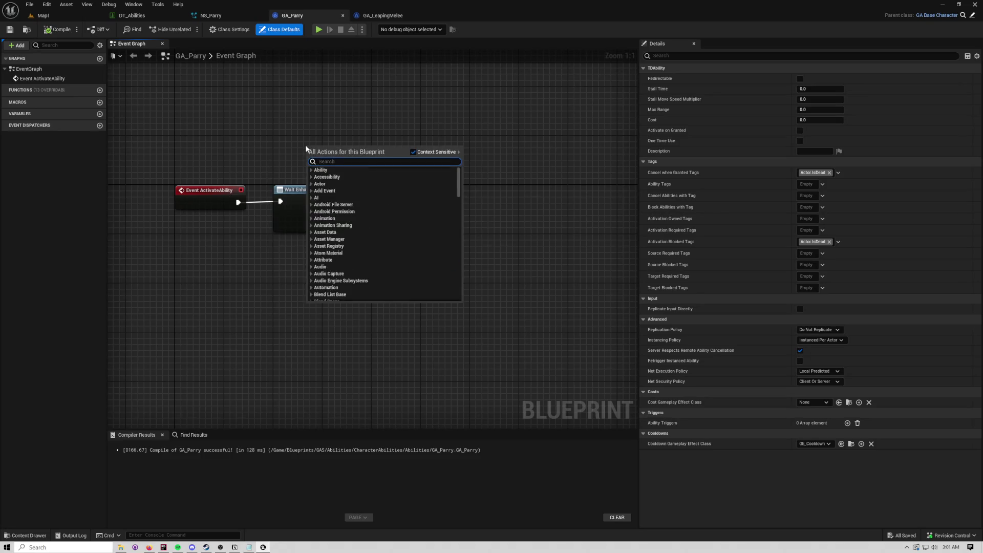
type("tdasc")
key("Return")
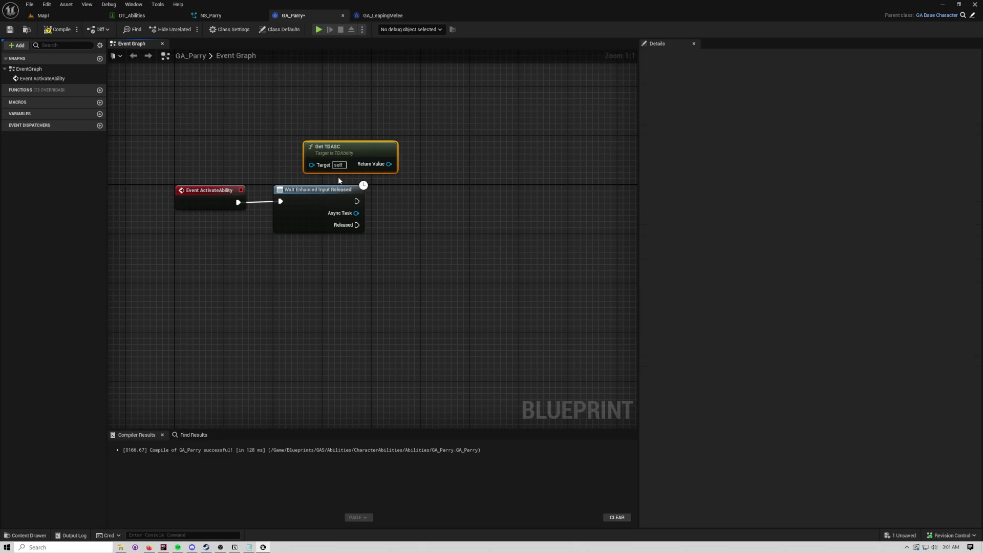
mouse_move(364, 172)
left_mouse_down()
mouse_move(364, 272)
mouse_move(313, 261)
mouse_move(383, 230)
left_mouse_up()
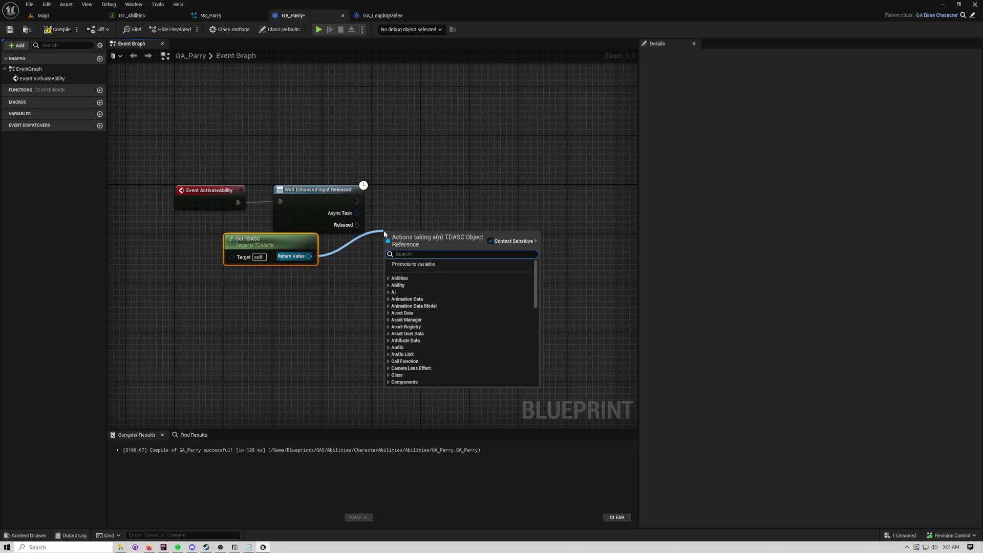
Step: Search 'damage' and 'heal' actions from Get TDASC's output, cancel, and bring Spotify forward
type("damage")
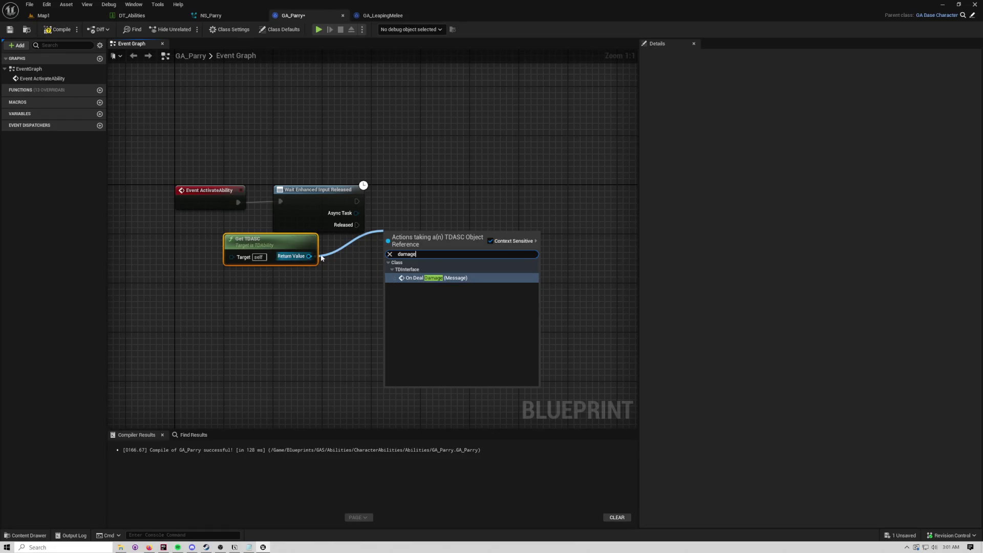
left_click_drag(310, 256, 369, 251)
type("heal")
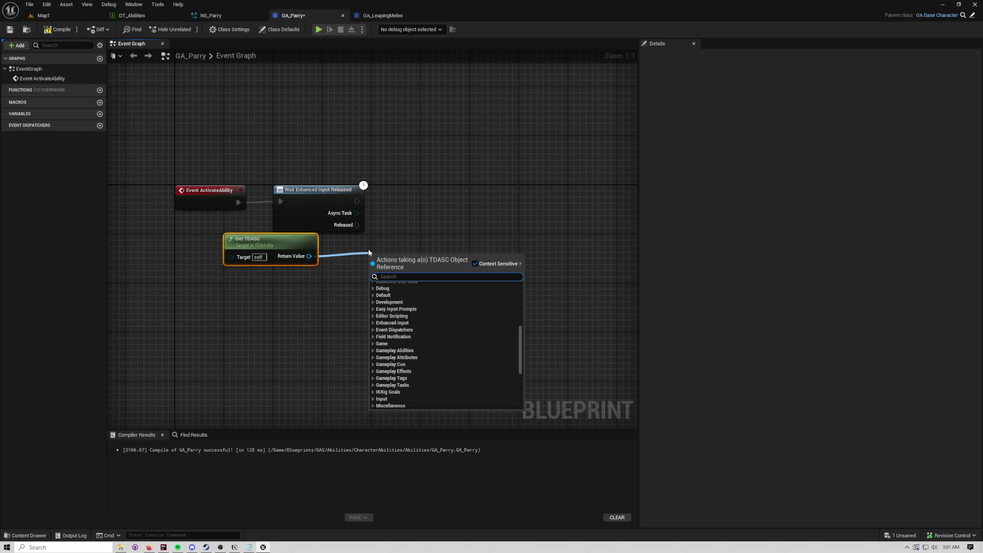
left_click(398, 233)
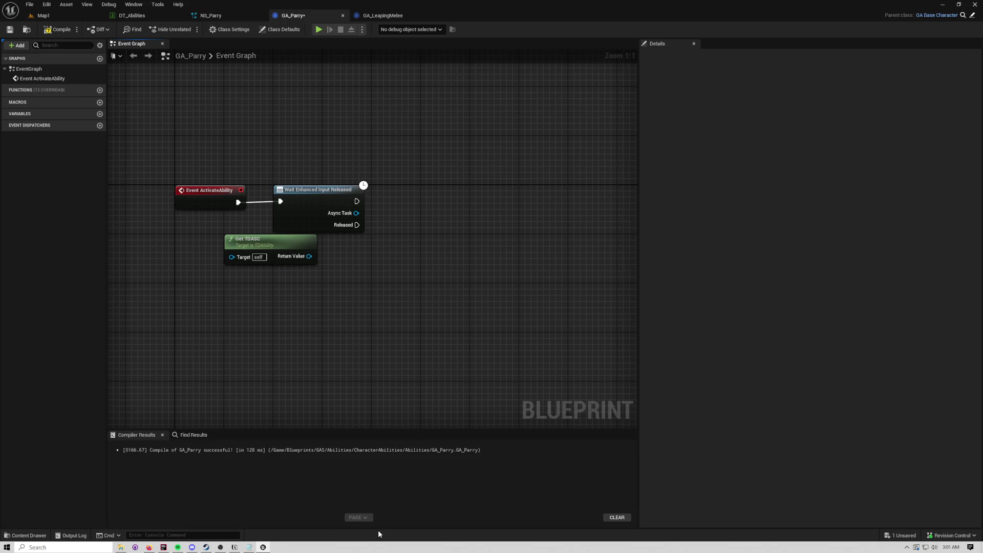
left_click(178, 547)
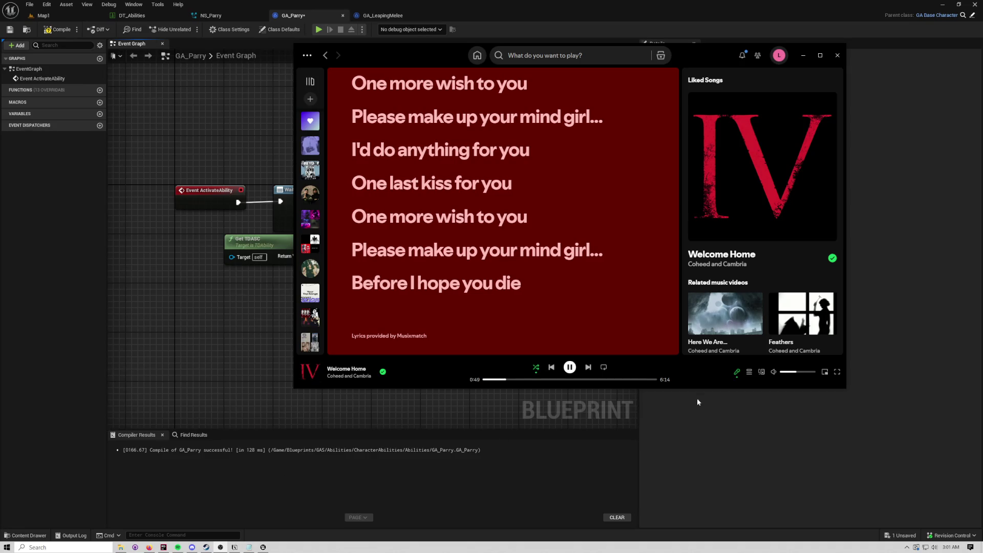
Step: Nudge Spotify's volume slightly higher, then hide the player to show the GA_Parry graph
left_click(801, 372)
left_click_drag(800, 375, 802, 376)
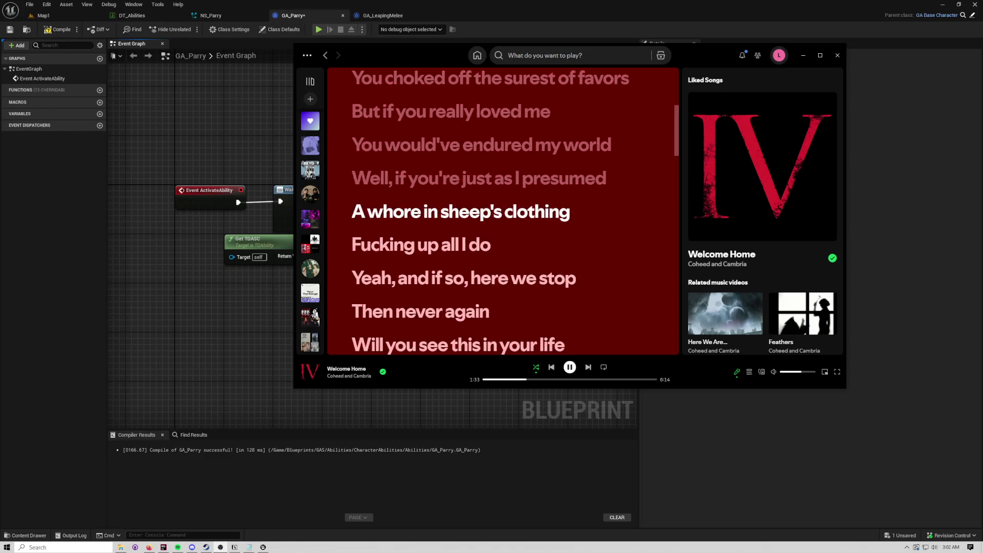
left_click(86, 254)
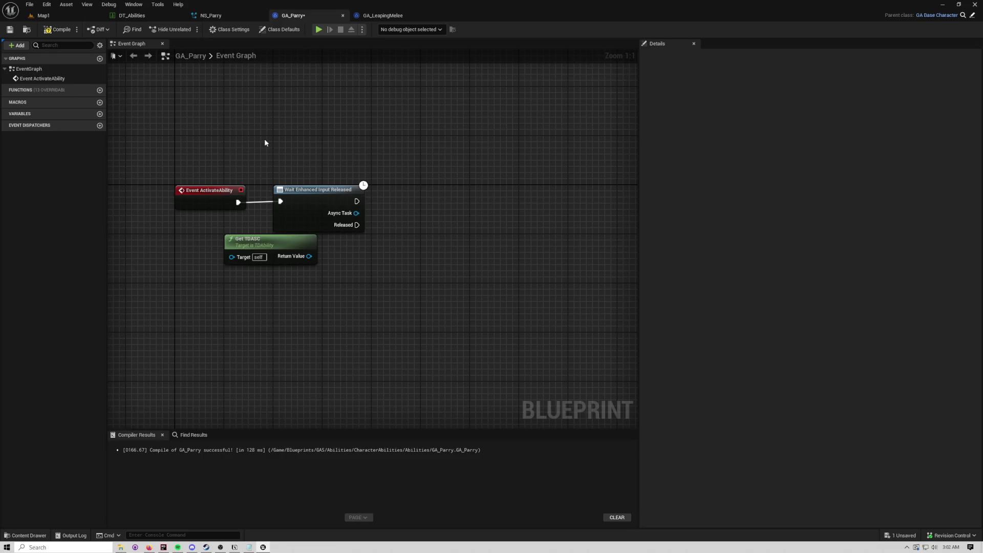
Step: Add Listen for Attribute Change from Get TDASC, run it after the Wait node, and tidy the layout
mouse_move(330, 192)
left_mouse_down()
mouse_move(427, 193)
mouse_move(392, 190)
left_mouse_up()
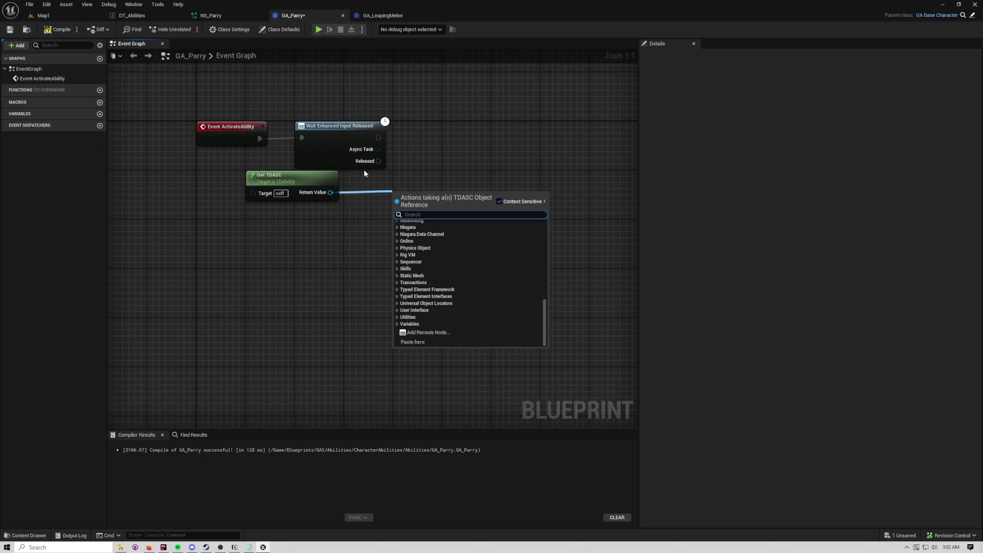
type("l")
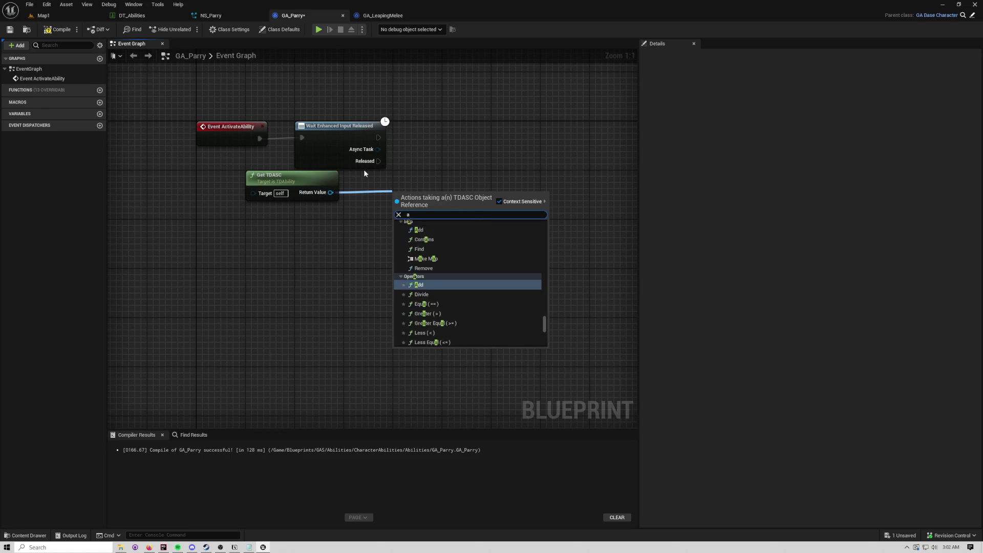
type("isten")
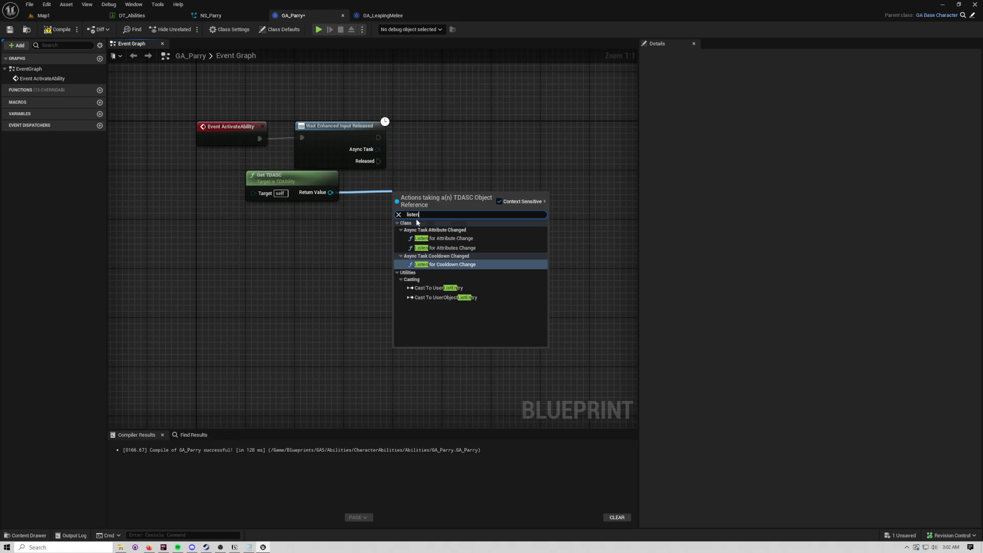
left_click(444, 238)
mouse_move(445, 197)
left_mouse_down()
mouse_move(477, 162)
mouse_move(464, 128)
left_mouse_up()
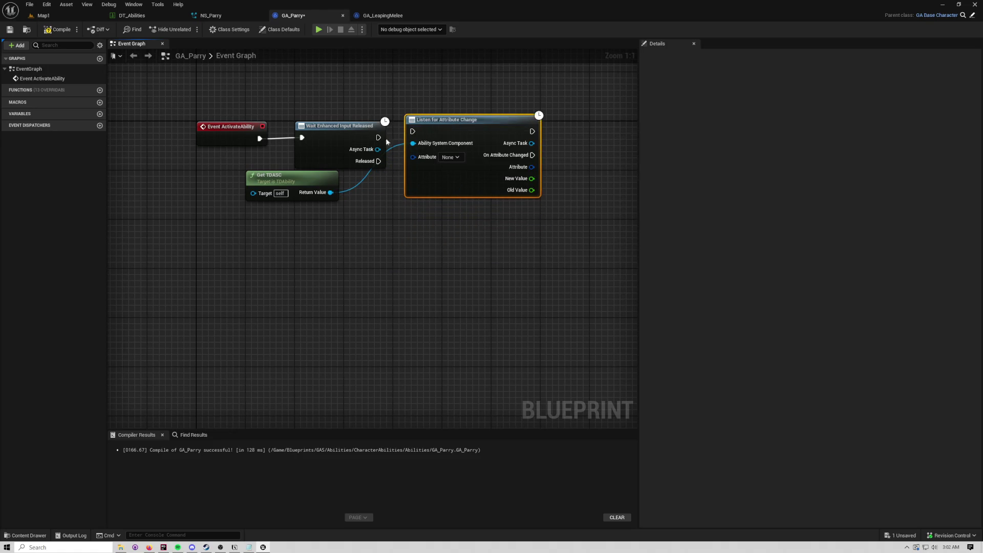
mouse_move(378, 138)
left_mouse_down()
mouse_move(453, 135)
mouse_move(417, 117)
mouse_move(300, 171)
left_mouse_up()
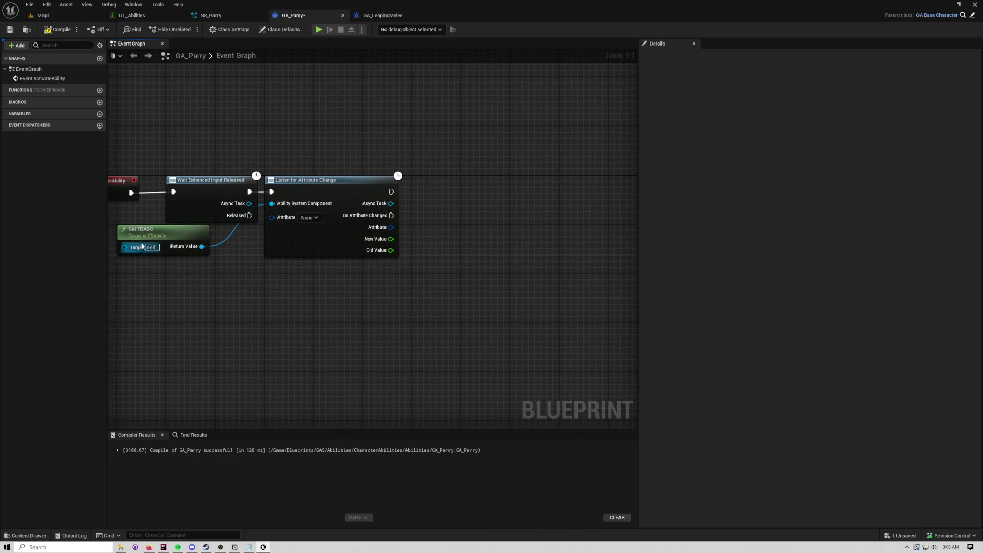
left_click_drag(143, 230, 193, 231)
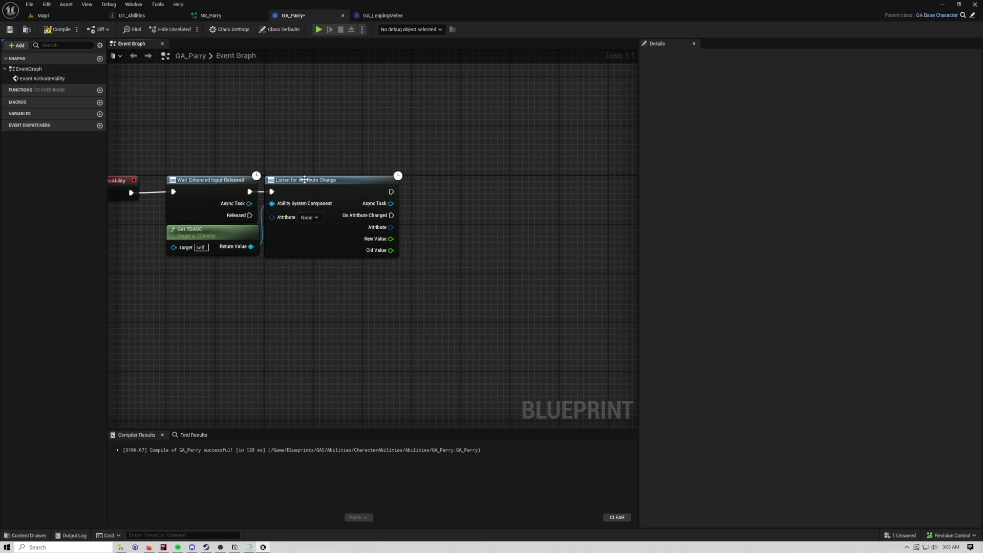
left_click_drag(335, 163, 226, 143)
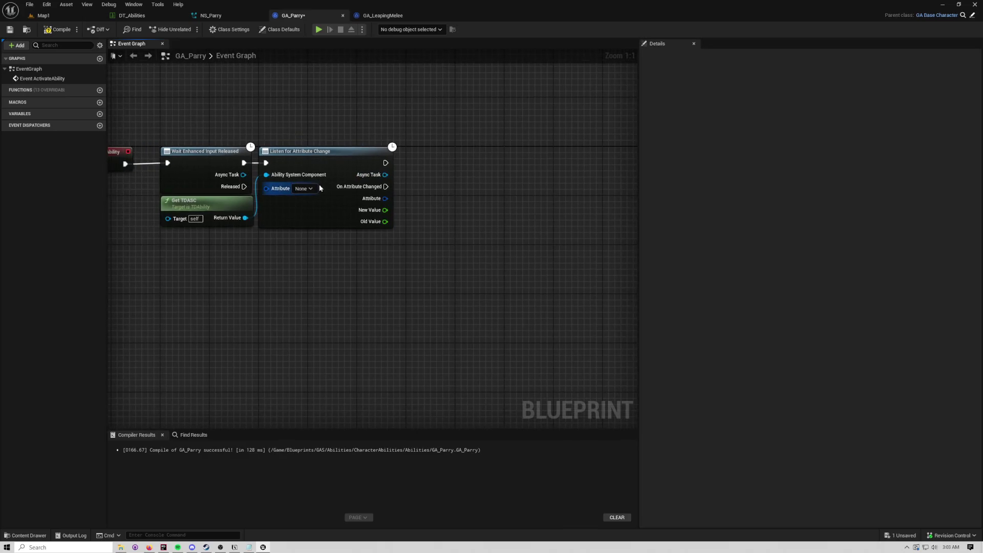
left_click(314, 186)
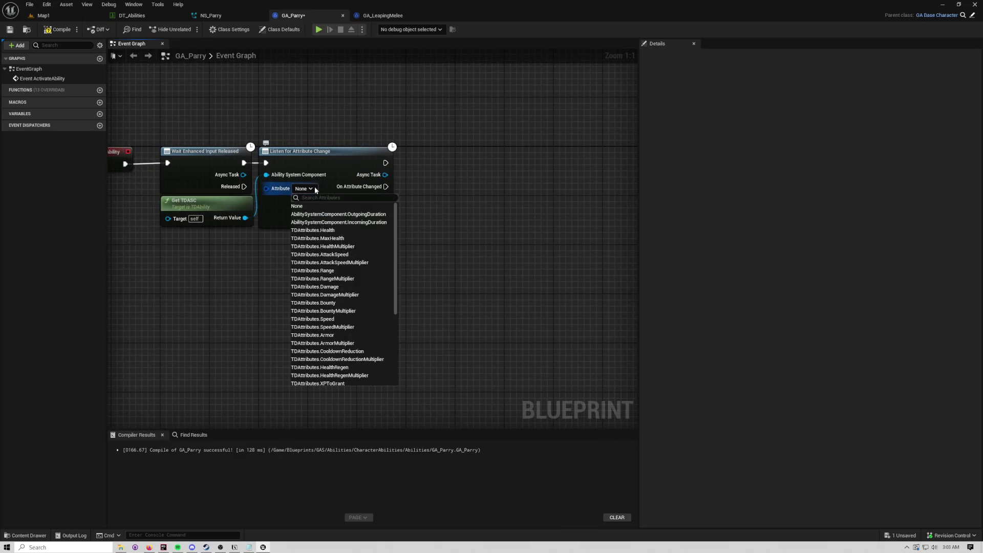
Step: Watch TDAttributes.Health and compare New Value less than Old Value with a '<' node
left_click(332, 231)
left_click_drag(333, 235, 301, 235)
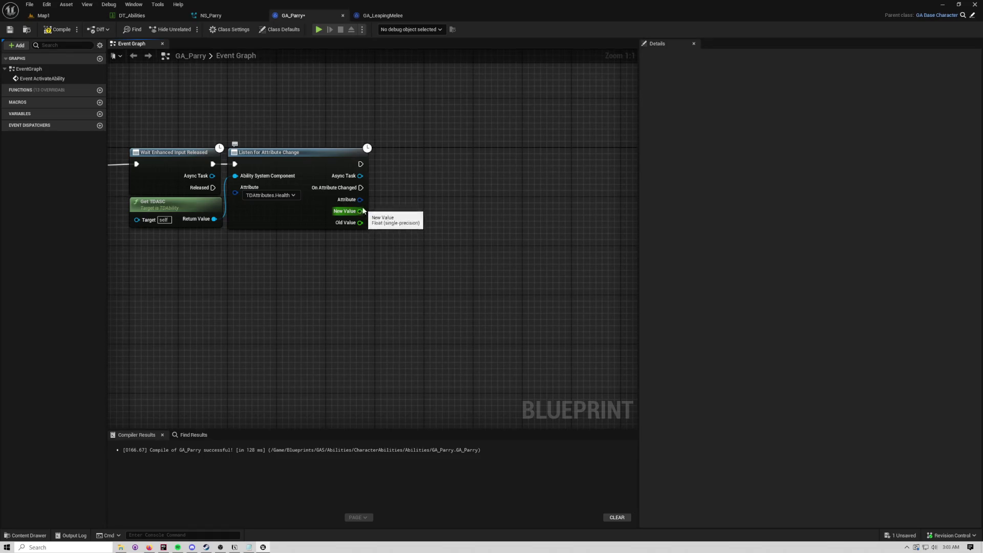
mouse_move(361, 187)
left_mouse_down()
mouse_move(389, 191)
mouse_move(370, 183)
mouse_move(402, 211)
left_mouse_up()
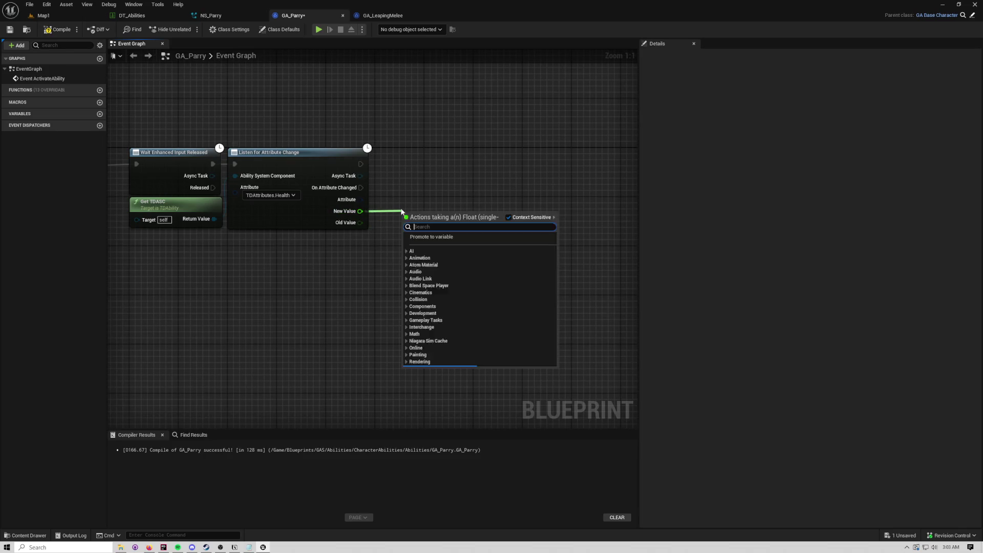
type("<")
key("Return")
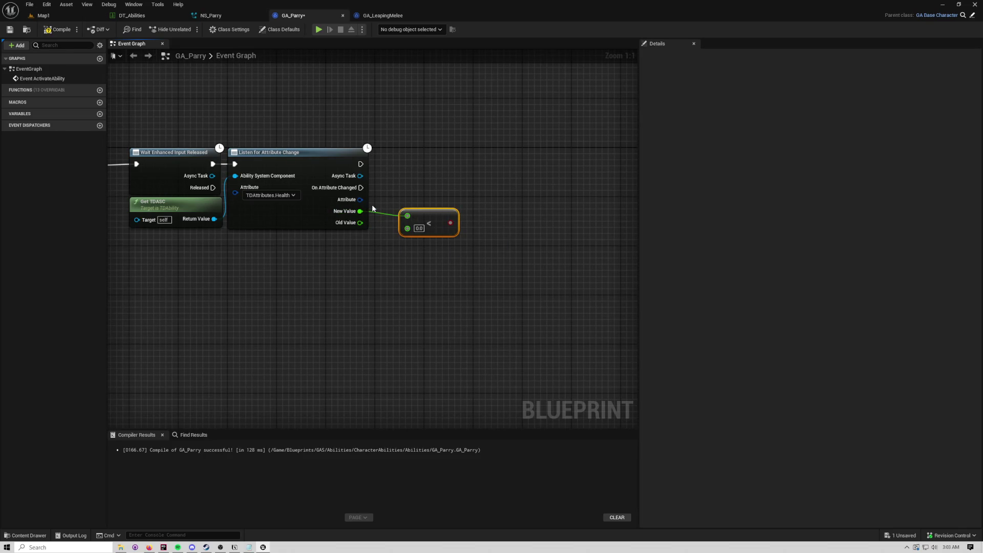
mouse_move(360, 223)
left_mouse_down()
mouse_move(412, 233)
mouse_move(396, 213)
left_mouse_up()
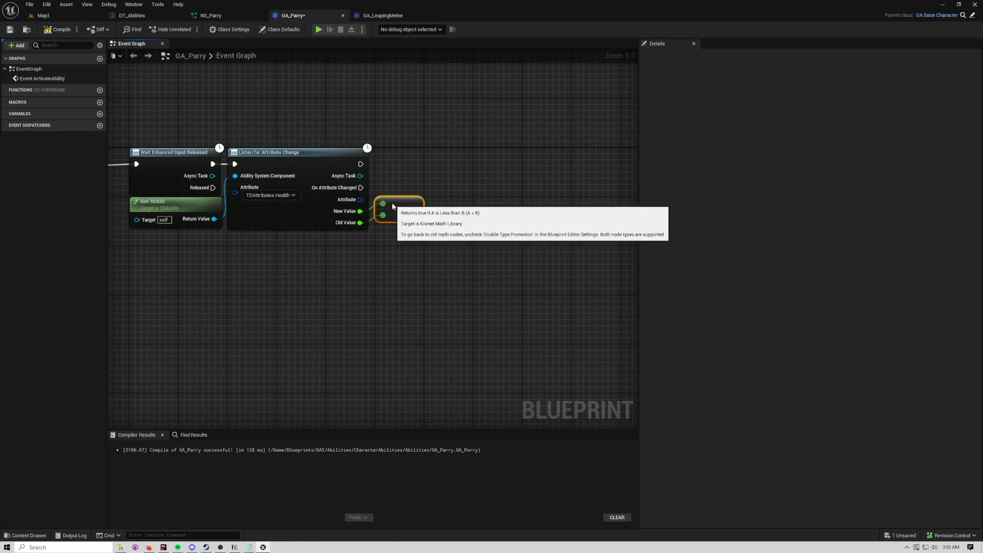
left_click(391, 202)
Step: Add a Branch node that runs on On Attribute Changed
left_click_drag(384, 191, 316, 205)
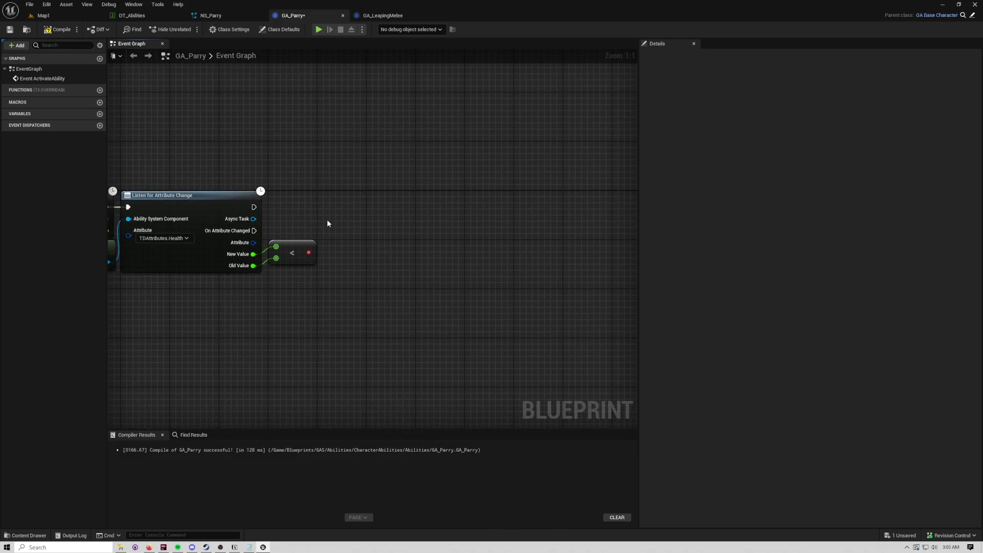
left_click(327, 221)
mouse_move(254, 230)
left_mouse_down()
mouse_move(335, 236)
mouse_move(335, 248)
mouse_move(343, 220)
mouse_move(283, 191)
left_mouse_up()
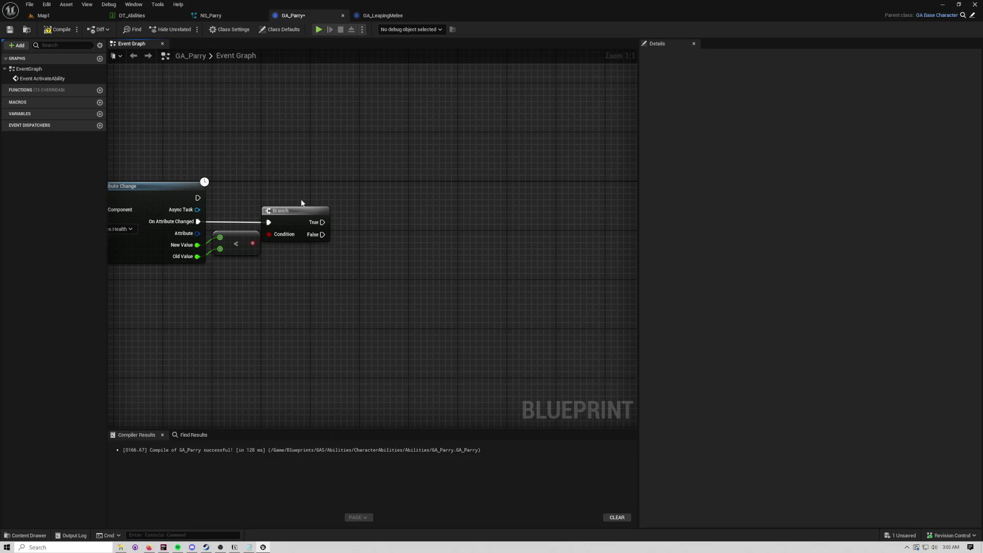
Step: Compile, then add a custom event named SuccessfulParry below the other nodes
left_click(60, 29)
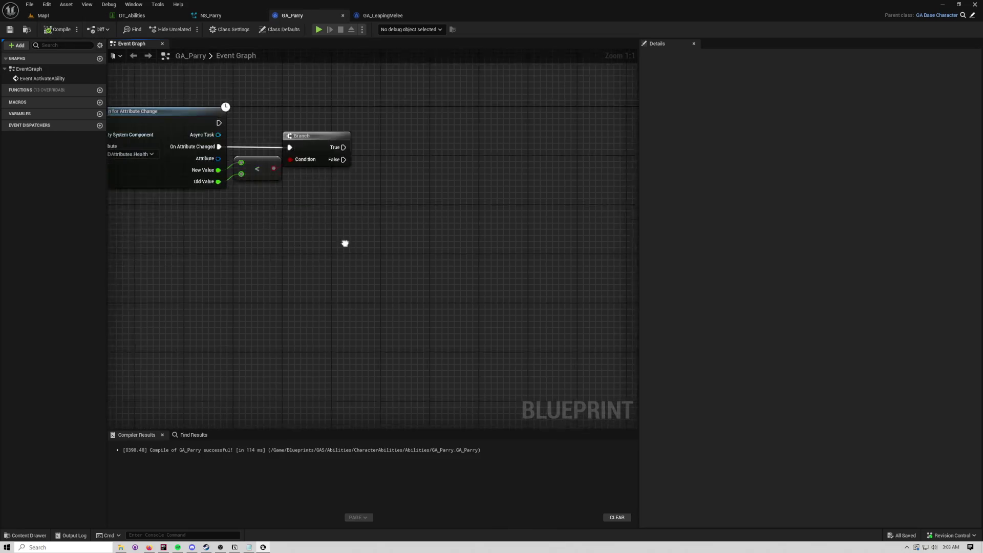
right_click(293, 279)
type("end ability")
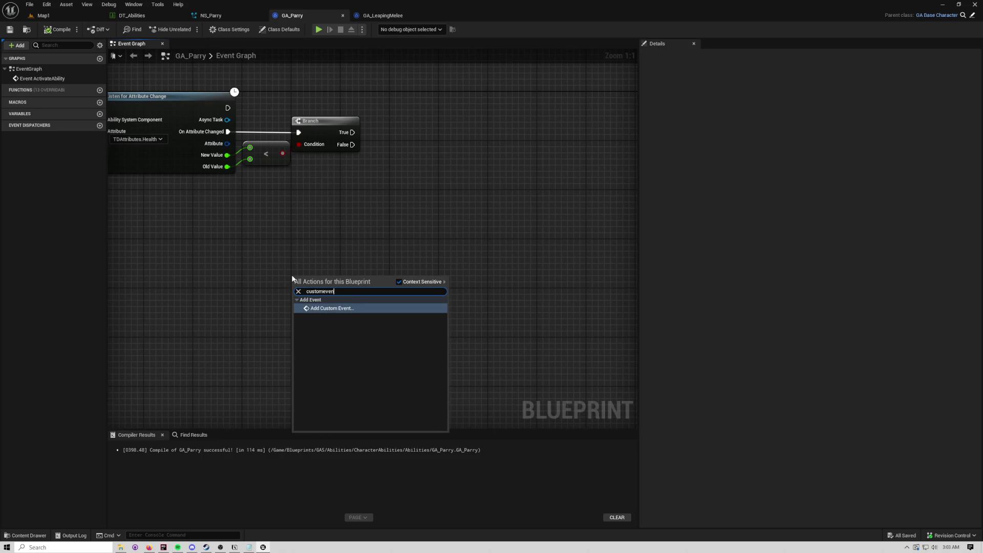
key("Escape")
type("S")
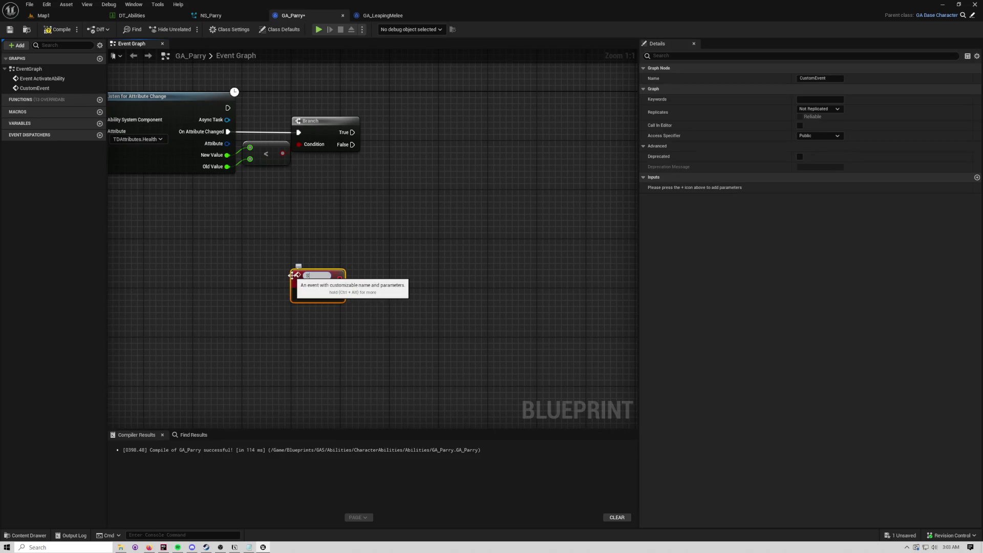
type("uccessfulP")
type("arry")
key("Return")
mouse_move(306, 291)
left_mouse_down()
mouse_move(131, 307)
mouse_move(219, 307)
left_mouse_up()
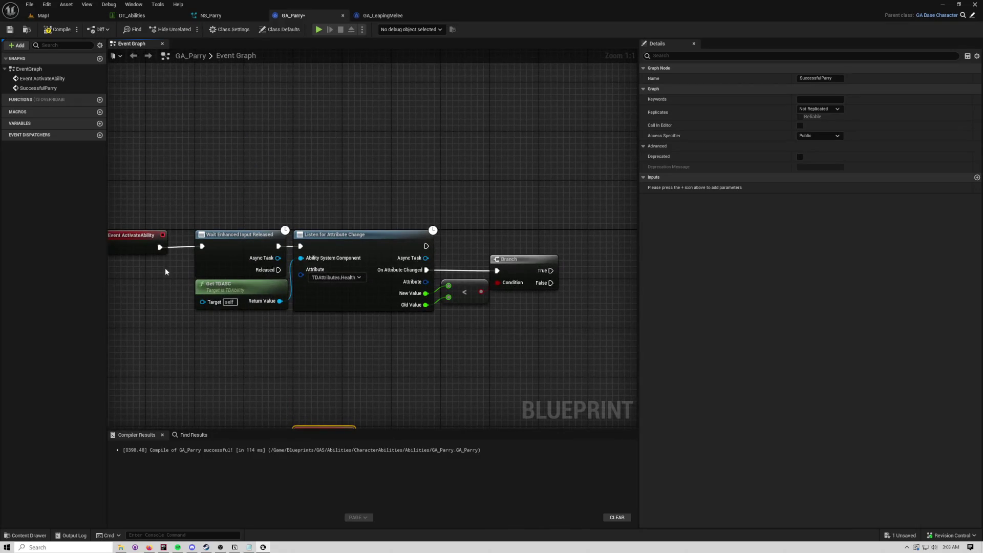
left_click(318, 201)
Step: Start the listener from the Wait node's Released output and shift the listener chain down
left_click_drag(279, 245, 278, 270)
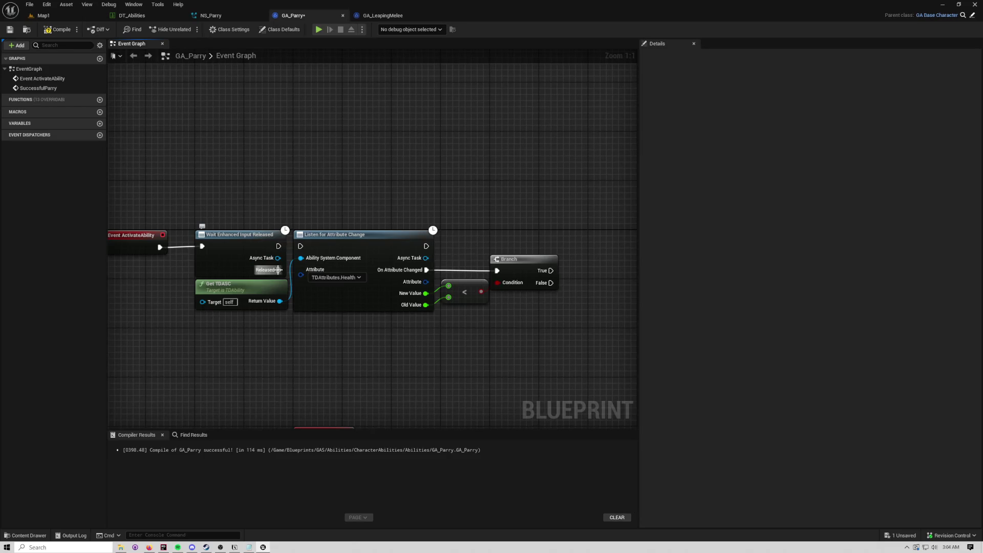
left_click_drag(272, 343, 560, 274)
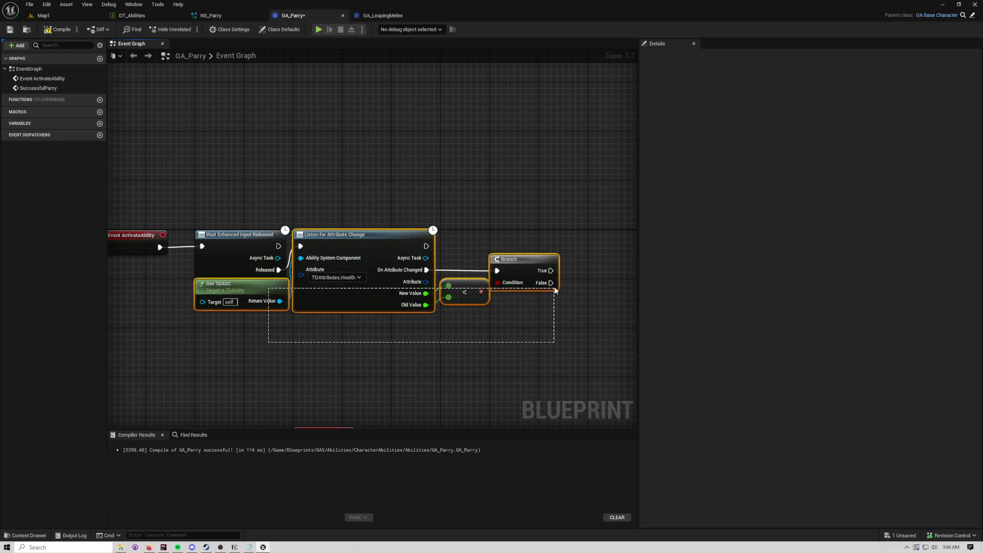
mouse_move(361, 235)
left_mouse_down()
mouse_move(361, 260)
mouse_move(321, 105)
mouse_move(225, 101)
mouse_move(362, 129)
left_mouse_up()
left_click(342, 232)
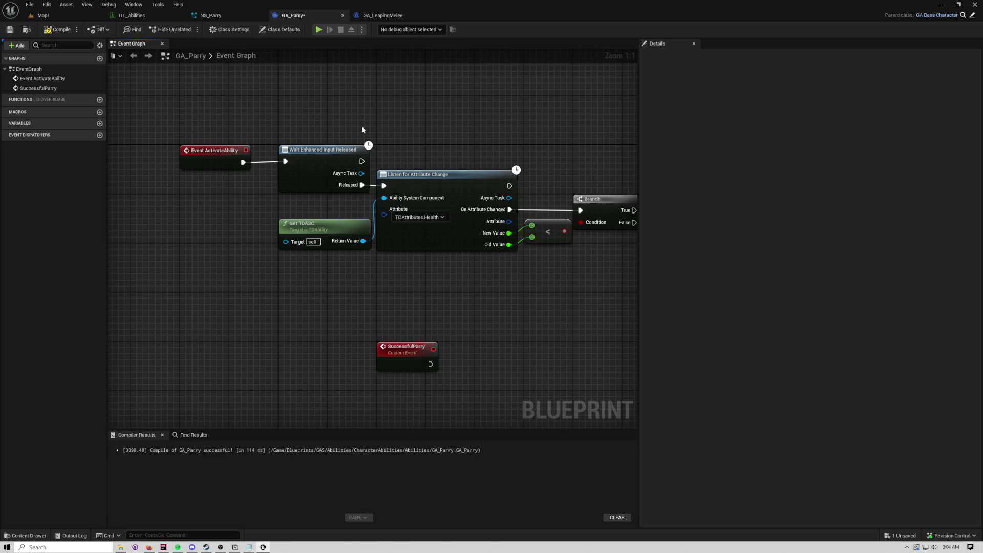
Step: Call Successful Parry from the Branch's True output and compile the blueprint
key("F7")
mouse_move(426, 116)
left_mouse_down()
mouse_move(382, 96)
mouse_move(196, 60)
left_mouse_up()
left_click_drag(400, 159, 450, 159)
type("successfulpar")
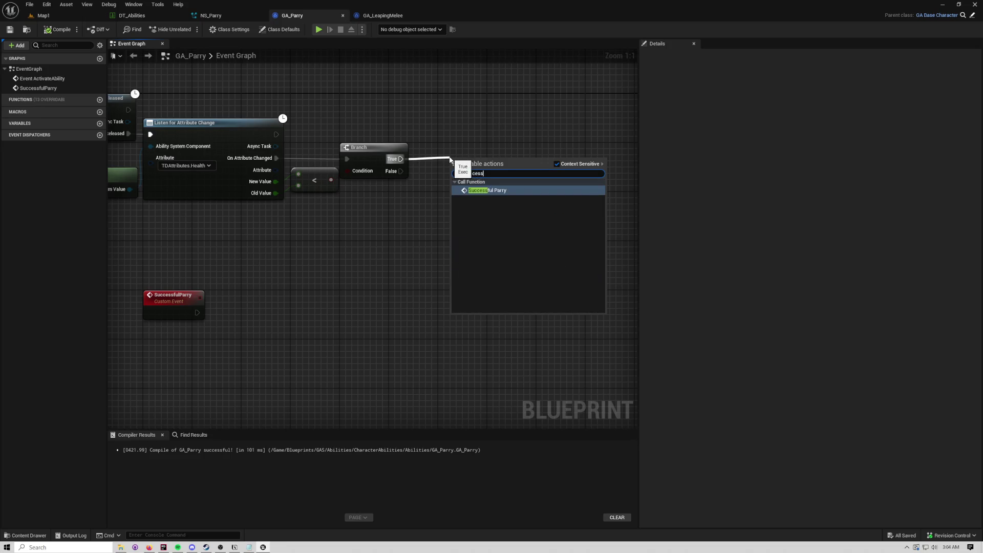
key("Return")
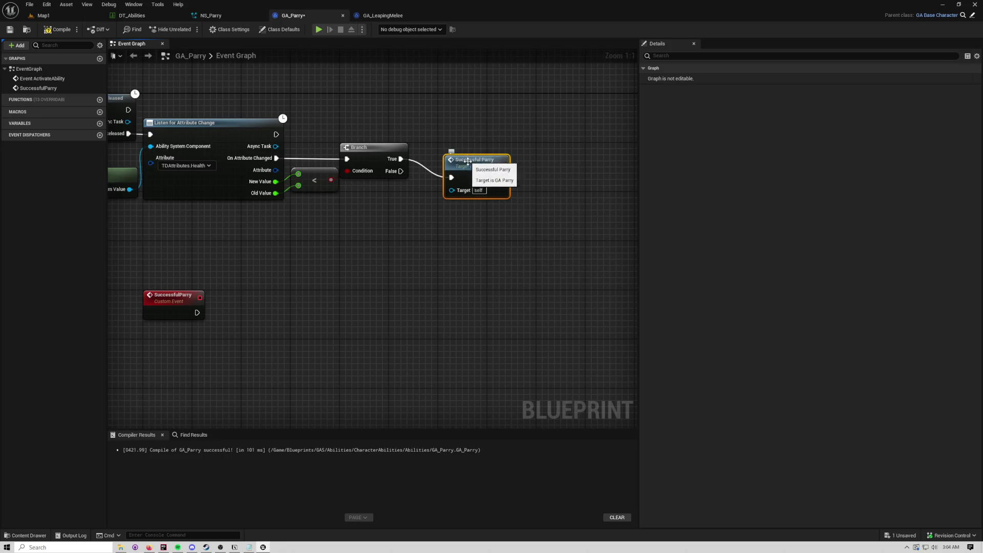
left_click(530, 179)
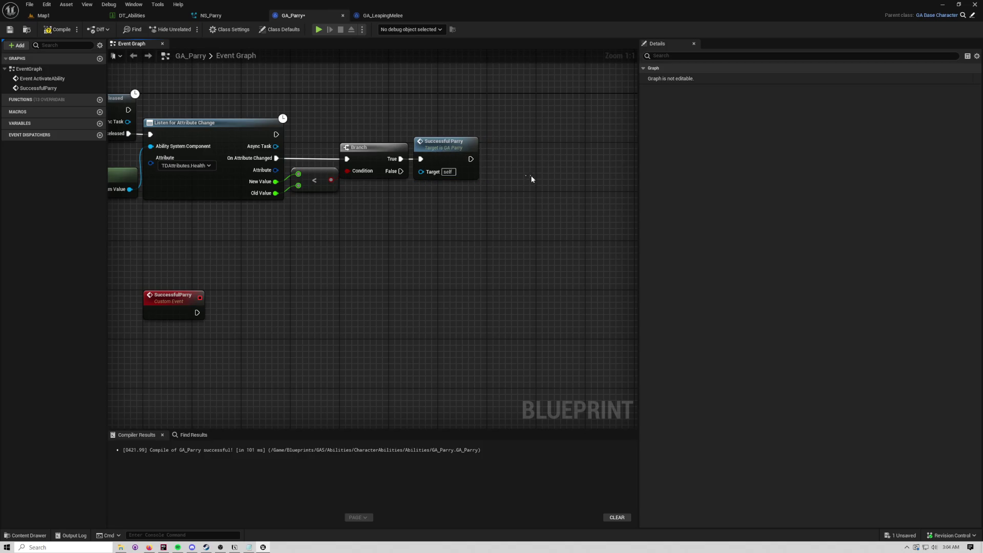
mouse_move(367, 227)
left_mouse_down()
mouse_move(371, 213)
mouse_move(673, 204)
mouse_move(511, 202)
mouse_move(483, 211)
left_mouse_up()
left_click(58, 29)
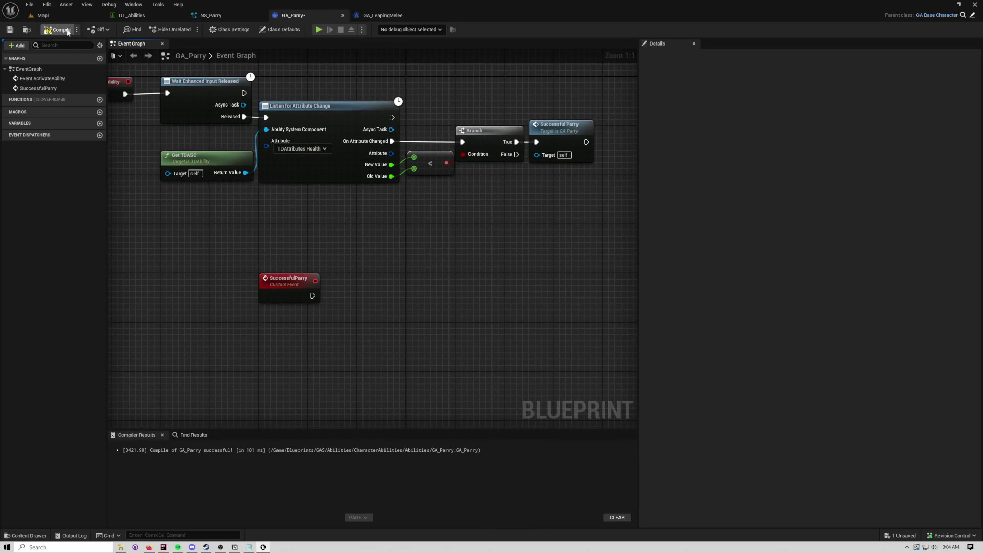
Step: Add a 0.2 s Delay node and shift Event ActivateAbility and the input-released node left
left_click_drag(286, 52, 328, 160)
right_click(328, 159)
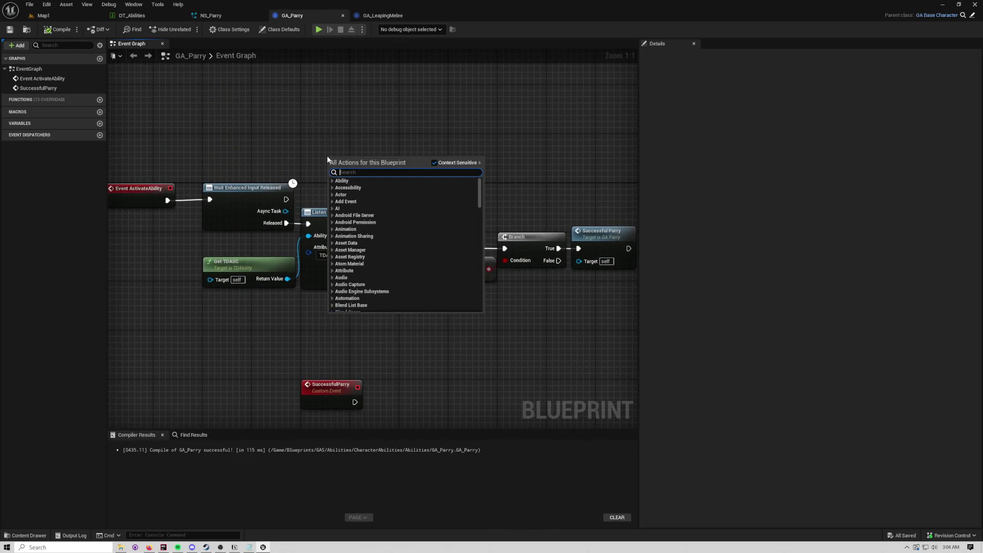
type("delay")
key("Return")
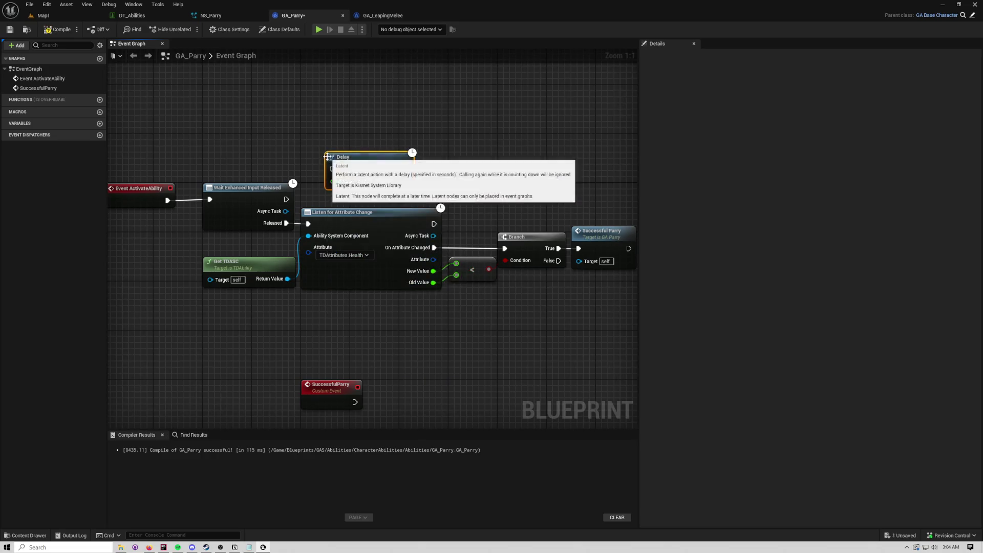
left_click_drag(186, 179, 354, 182)
mouse_move(248, 153)
left_mouse_down()
mouse_move(390, 213)
mouse_move(256, 196)
mouse_move(283, 204)
left_mouse_up()
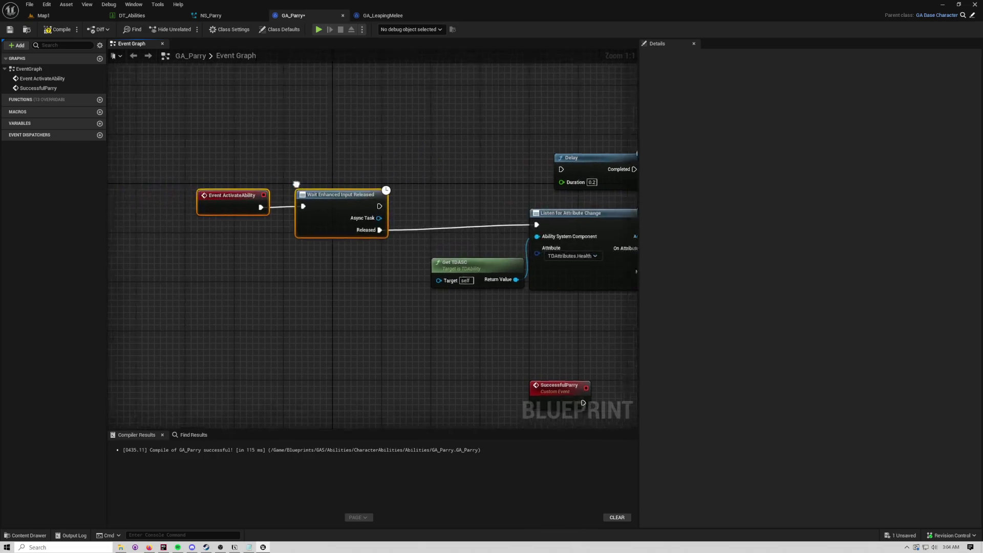
left_click(374, 18)
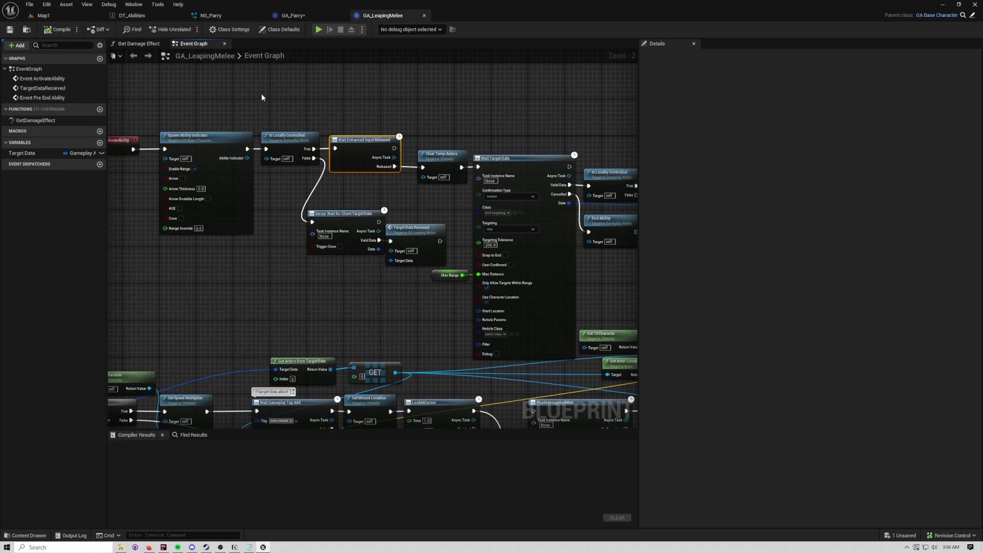
left_click(302, 17)
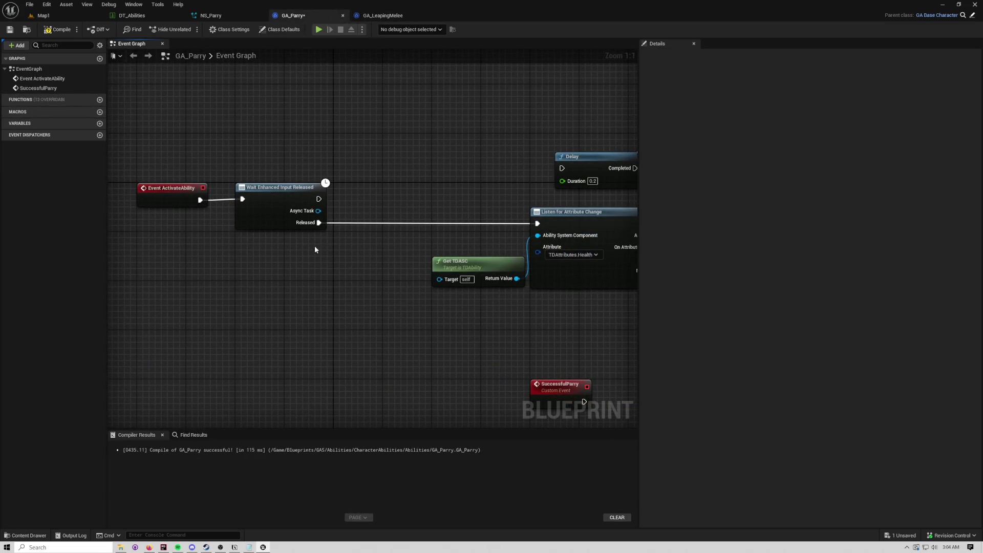
Step: Add a Print String reading ENHANCED INPUT RELEASED after the Released pin and expand its advanced pins
left_click_drag(318, 223, 361, 219)
left_click(379, 253)
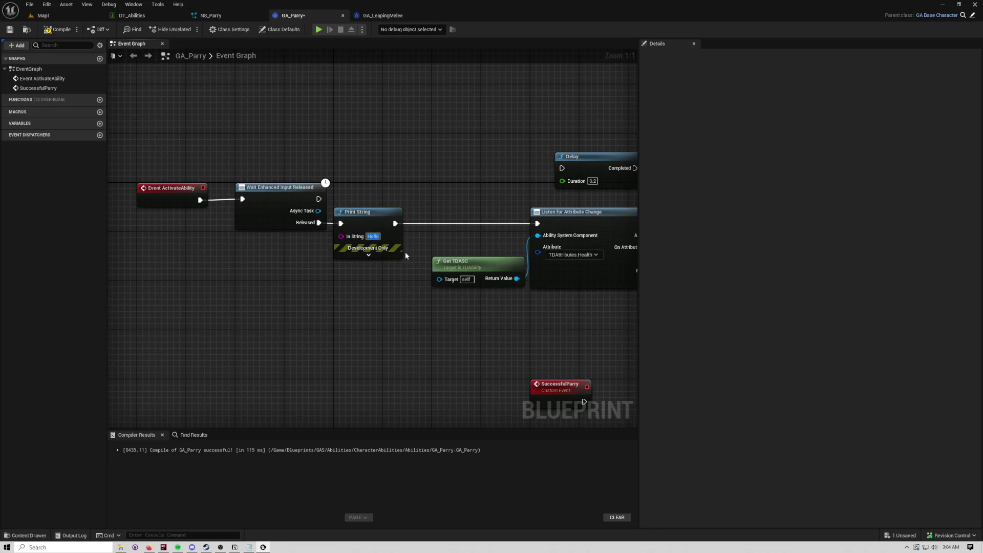
left_click(405, 254)
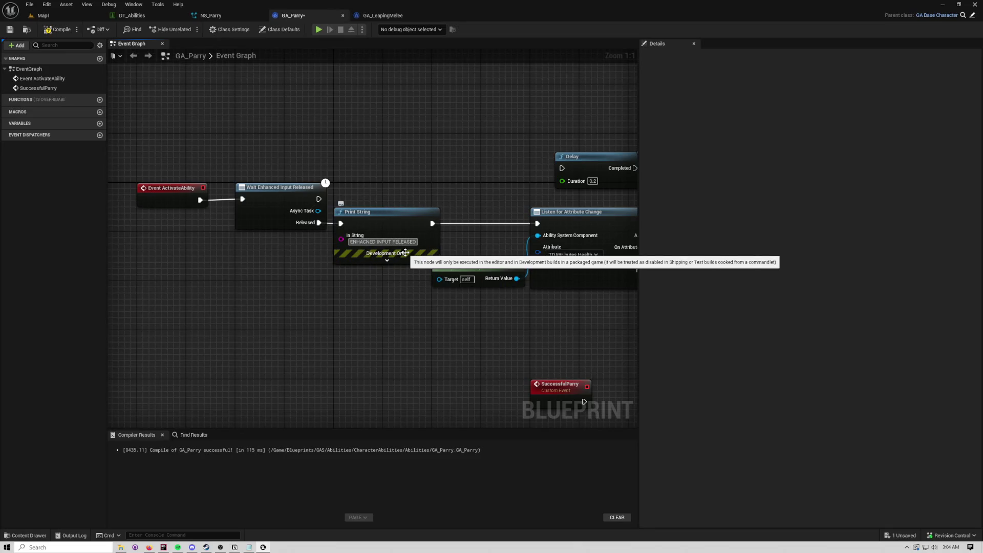
left_click(387, 260)
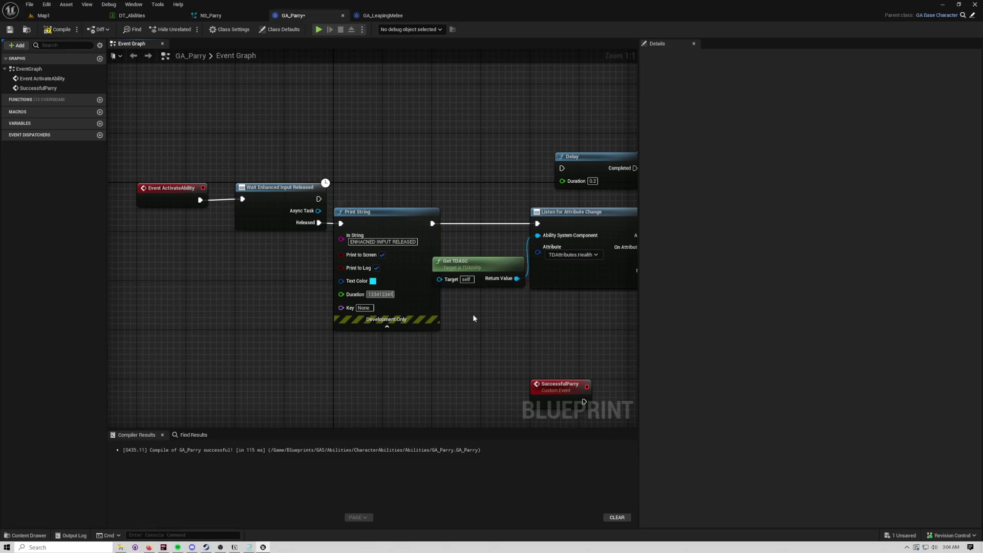
left_click(43, 15)
Step: Play Map1 twice, triggering the parry with right-click to check ENHANCED INPUT RELEASED prints
left_click(231, 29)
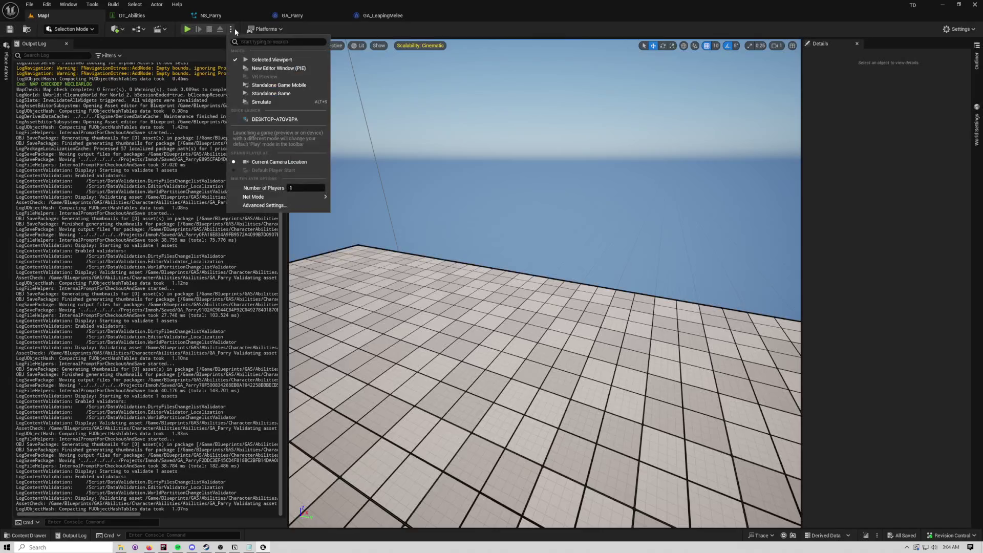
mouse_move(292, 199)
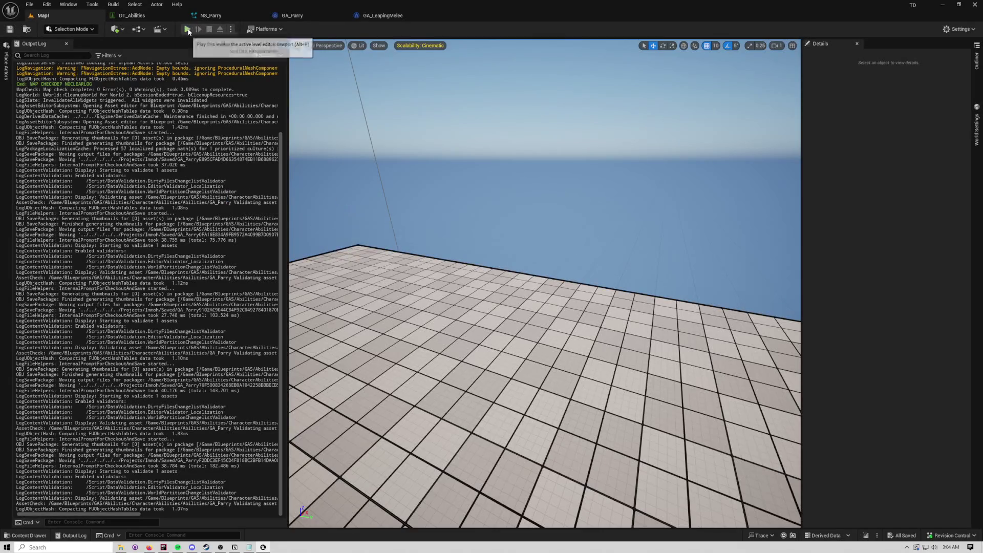
left_click(187, 29)
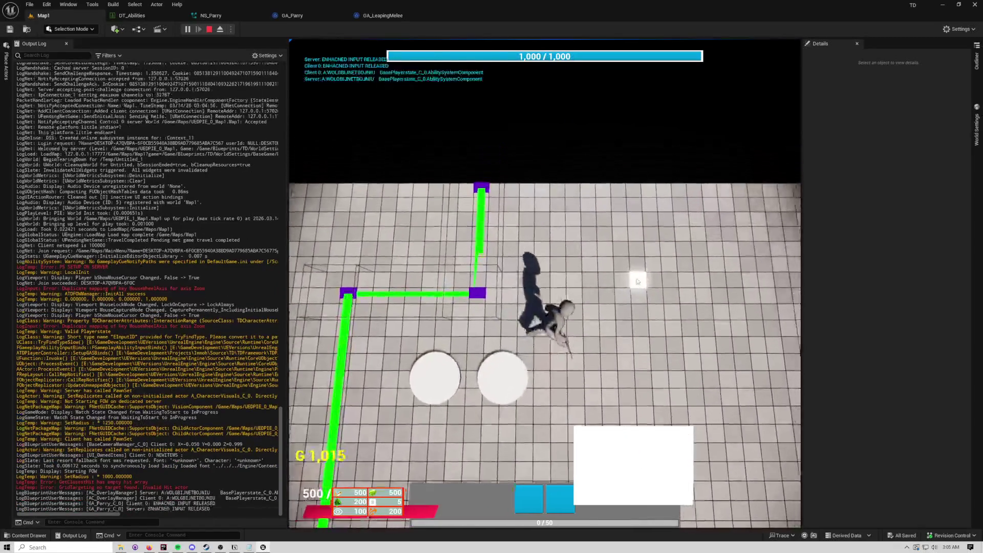
right_click(638, 282)
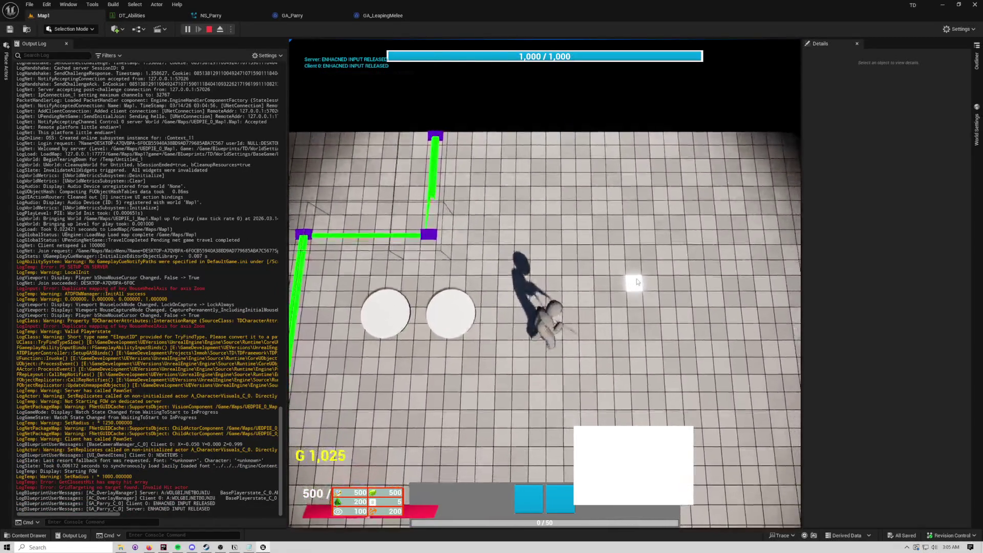
key("Escape")
key("alt+p")
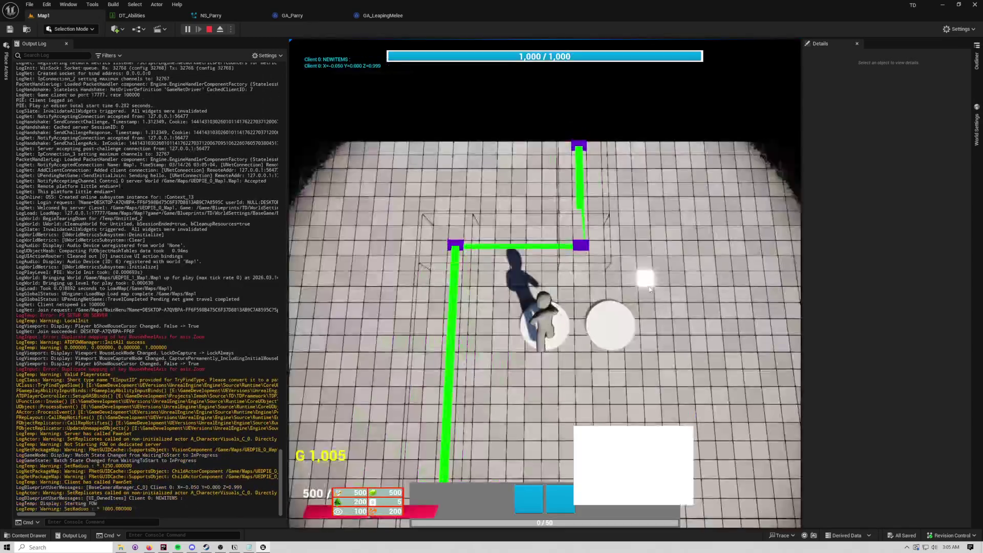
right_click(648, 288)
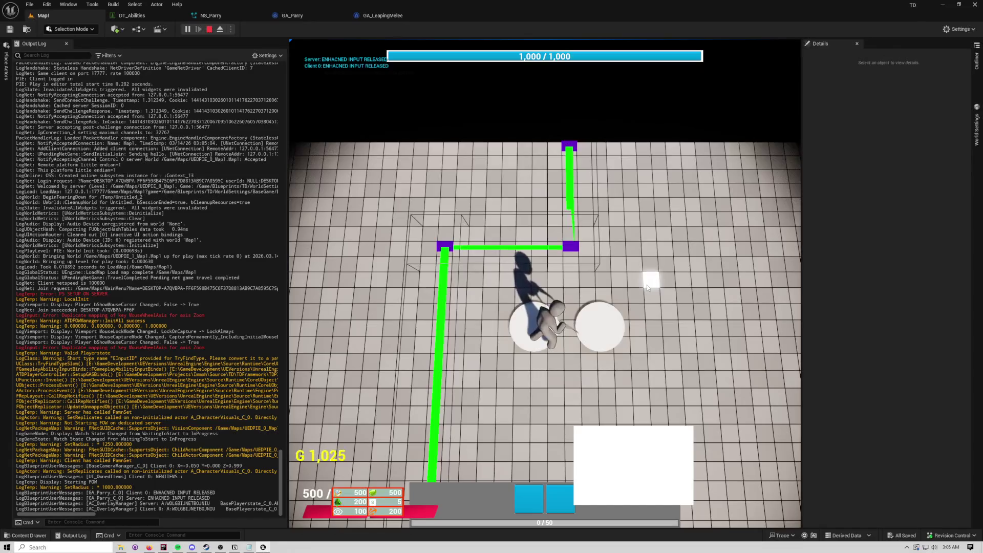
key("Escape")
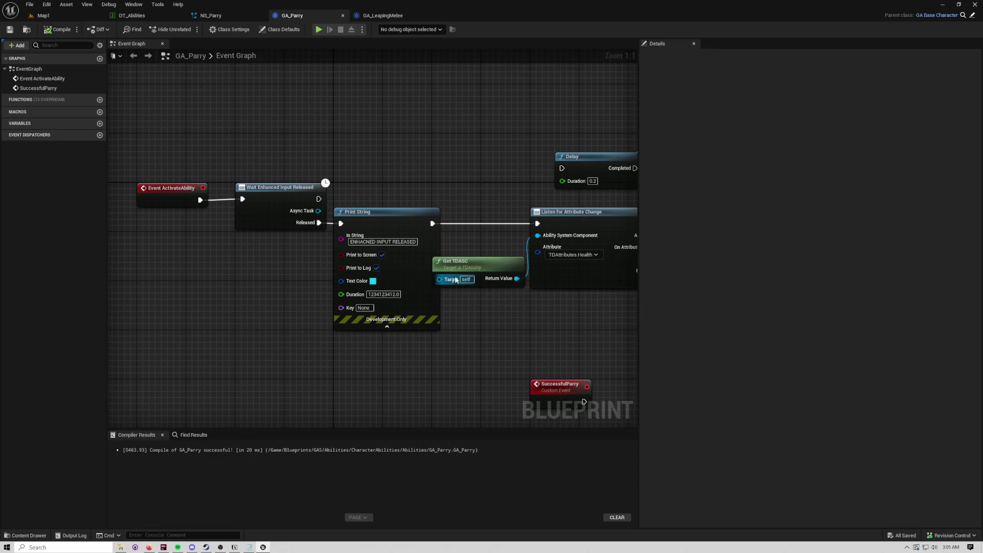
Step: Move Get TDASC lower and compare the layout against the GA_LeapingMelee graph
left_click_drag(428, 281, 477, 348)
mouse_move(471, 290)
left_mouse_down()
mouse_move(340, 290)
mouse_move(483, 311)
left_mouse_up()
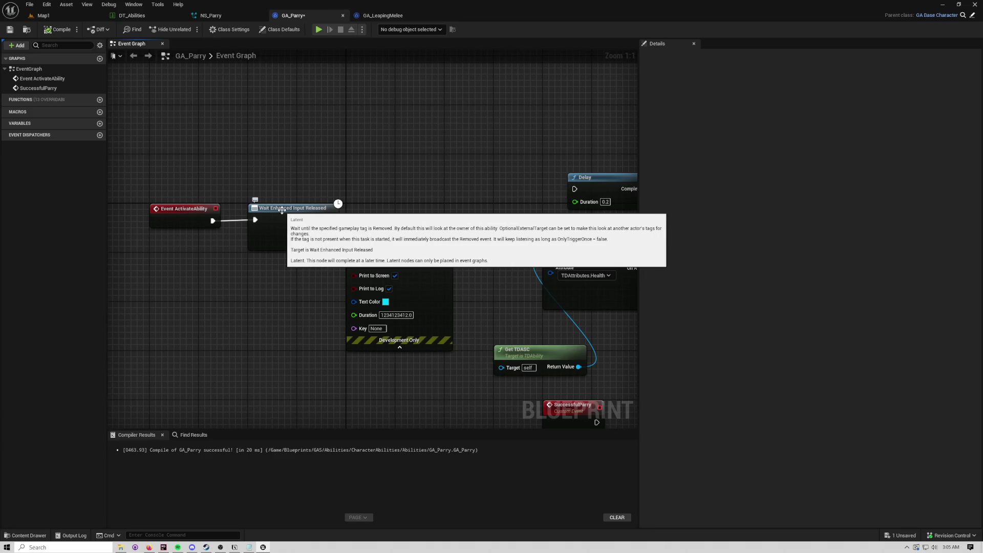
left_click(282, 210)
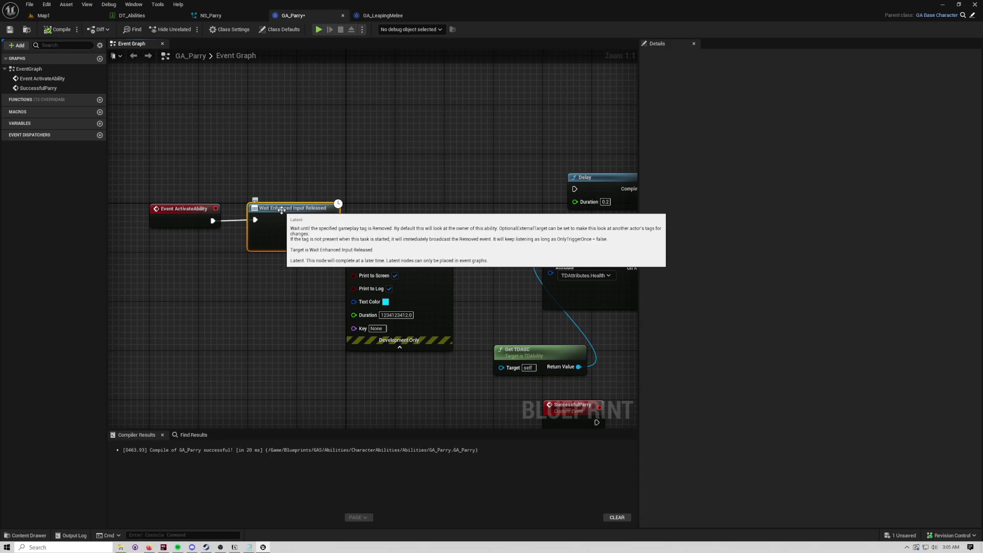
left_click(383, 15)
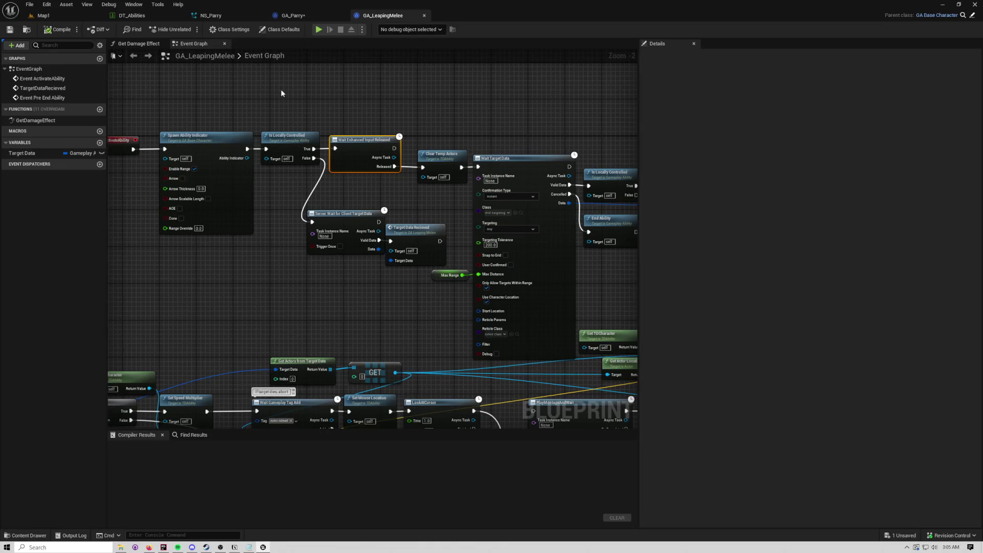
left_click(277, 19)
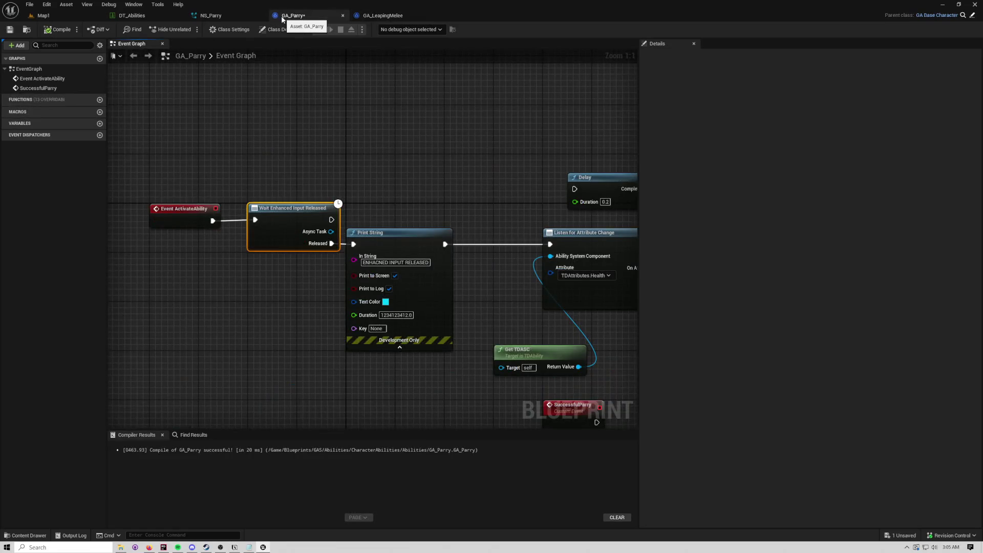
Step: Insert Is Locally Controlled after Event ActivateAbility, ahead of Wait Enhanced Input Released
mouse_move(411, 220)
left_mouse_down()
mouse_move(240, 220)
mouse_move(321, 220)
left_mouse_up()
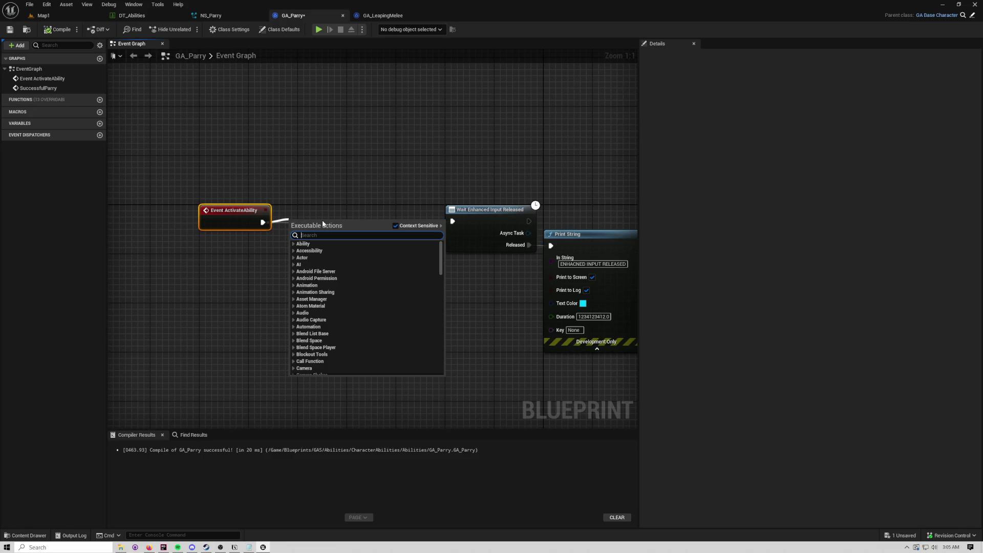
type("islocallycontro")
key("Return")
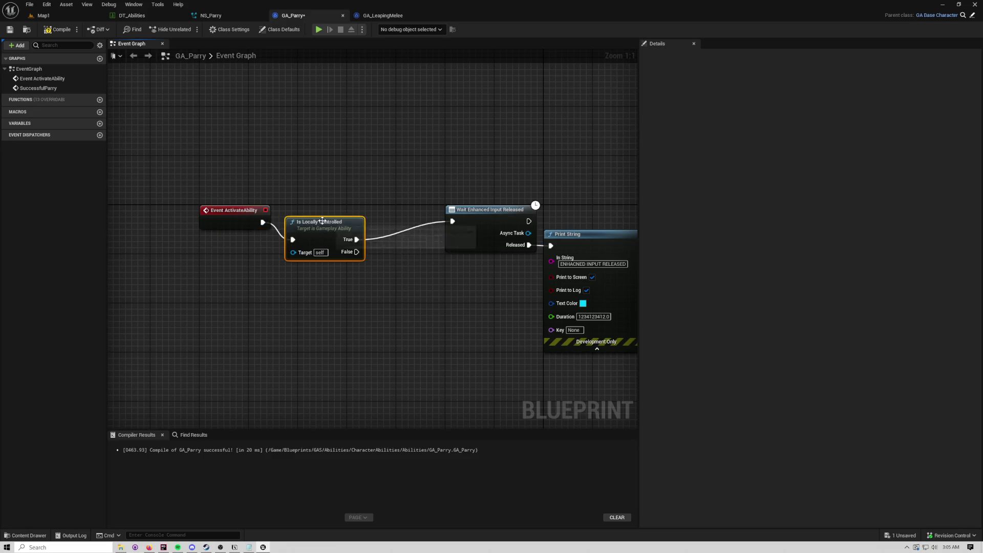
left_click_drag(297, 206, 320, 206)
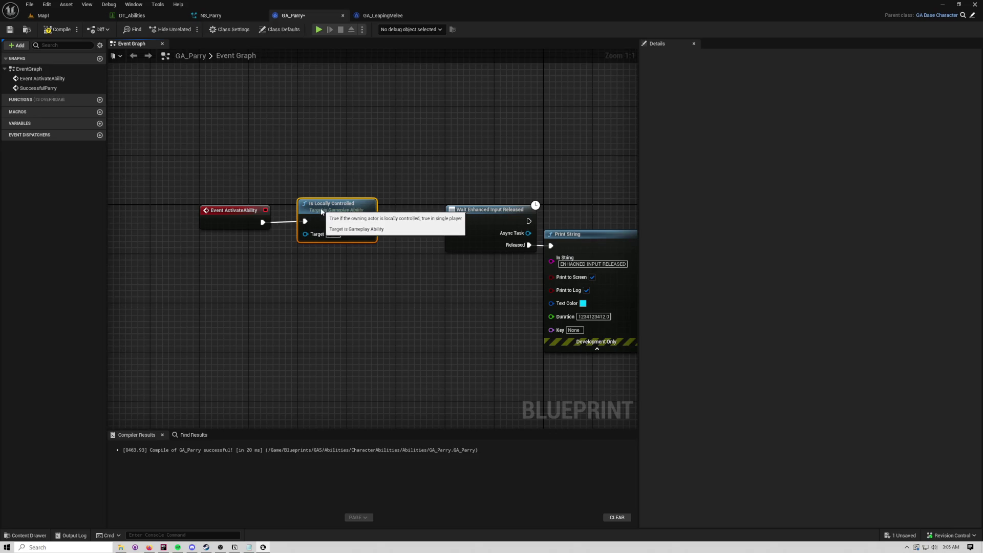
left_click_drag(371, 174, 212, 167)
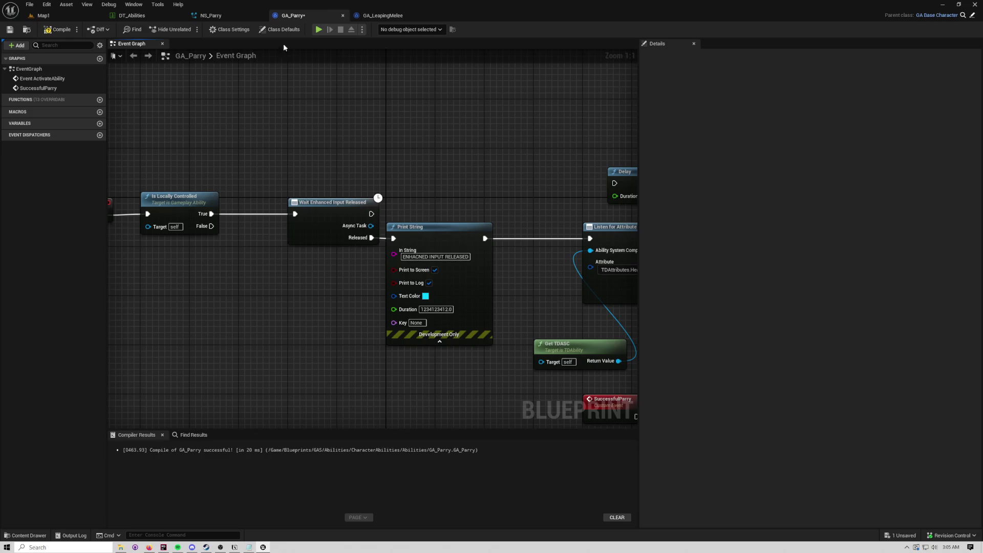
Step: In Class Defaults, keep Do Not Replicate, Instanced Per Actor and Local Predicted policies
left_click(280, 29)
left_click(806, 330)
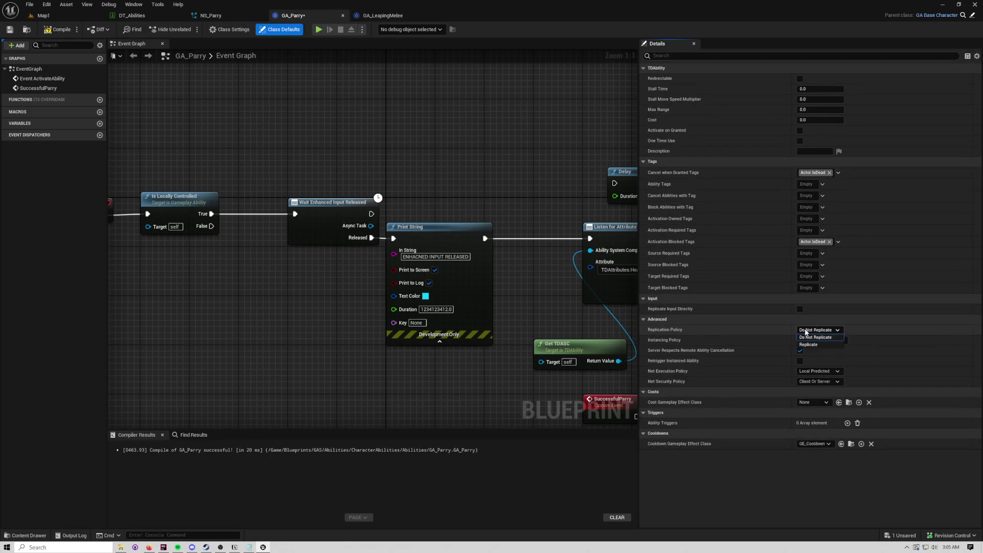
left_click(815, 337)
left_click(809, 341)
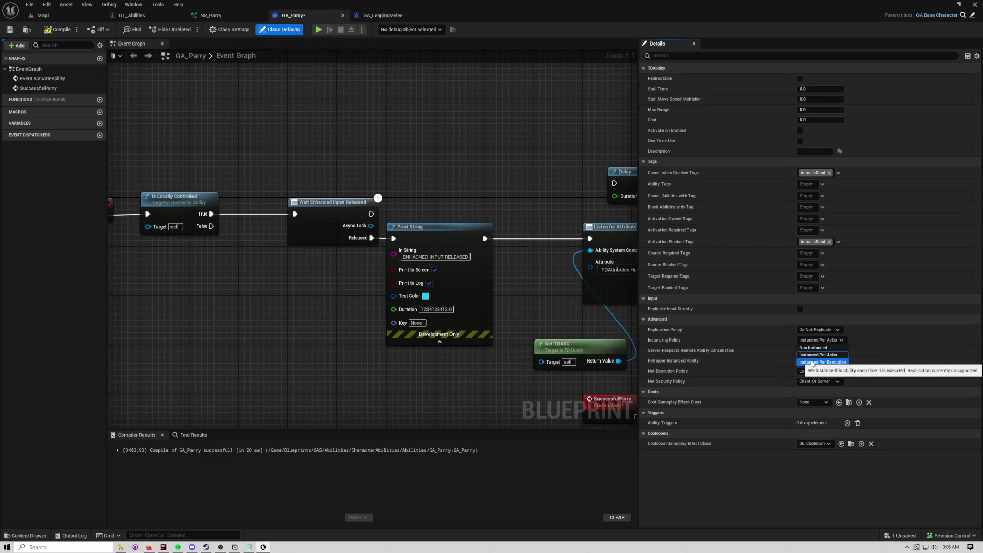
left_click(867, 355)
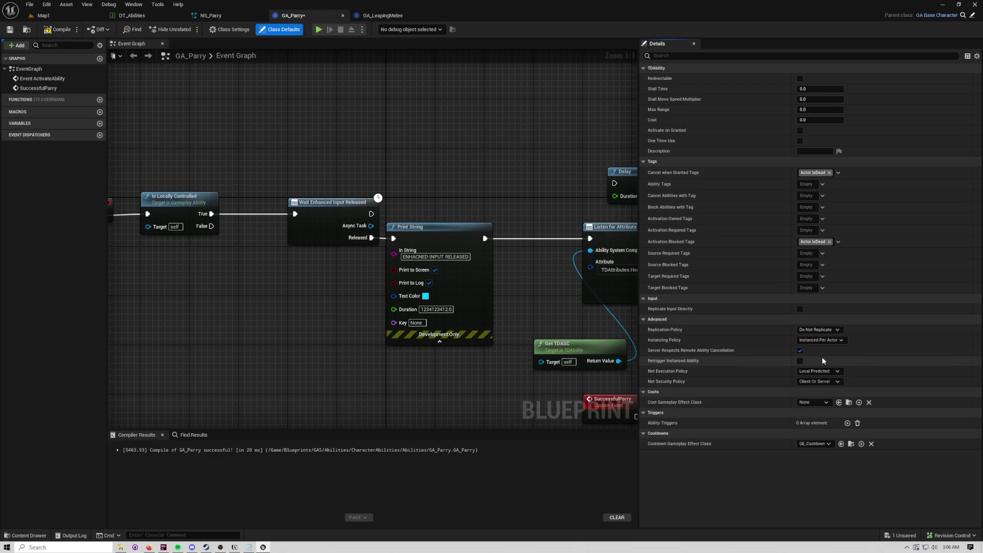
left_click(824, 373)
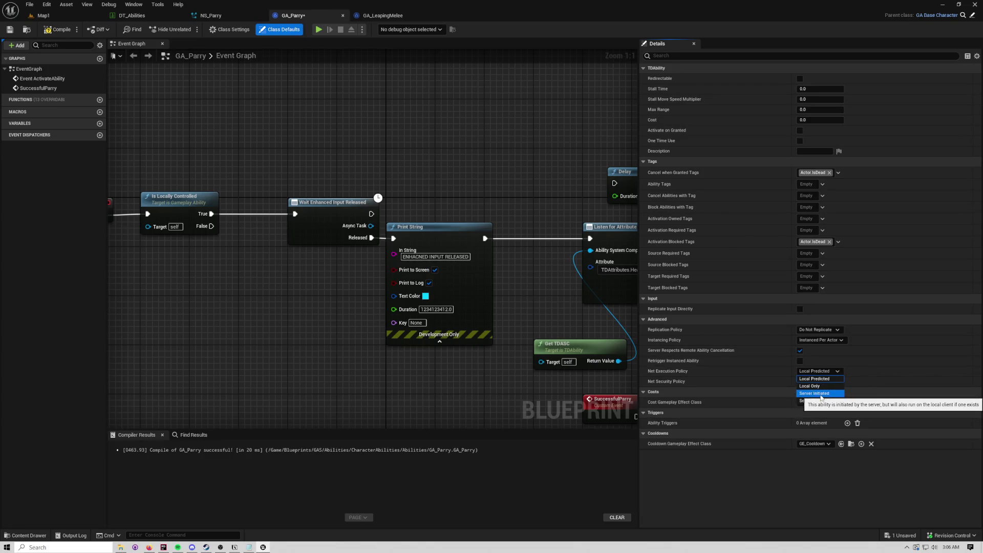
left_click(766, 387)
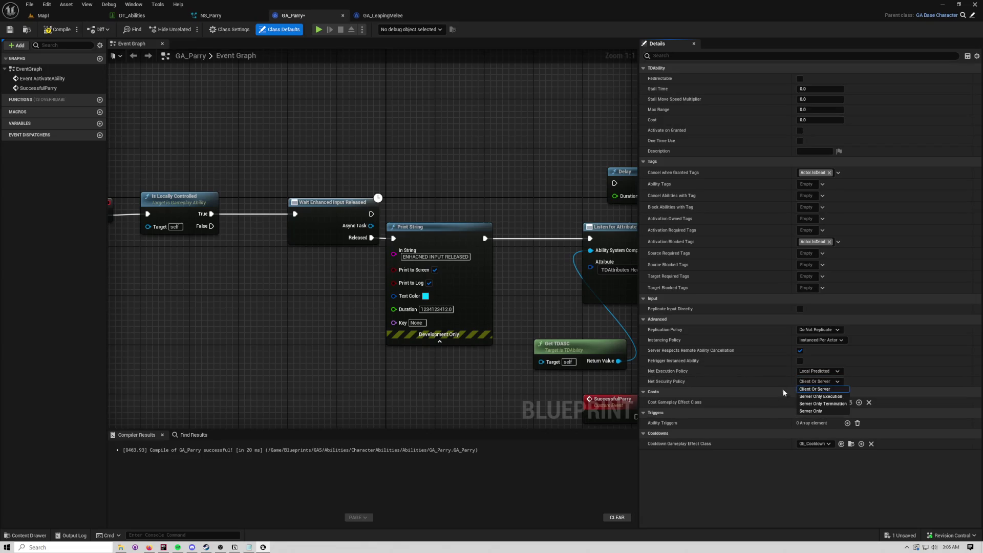